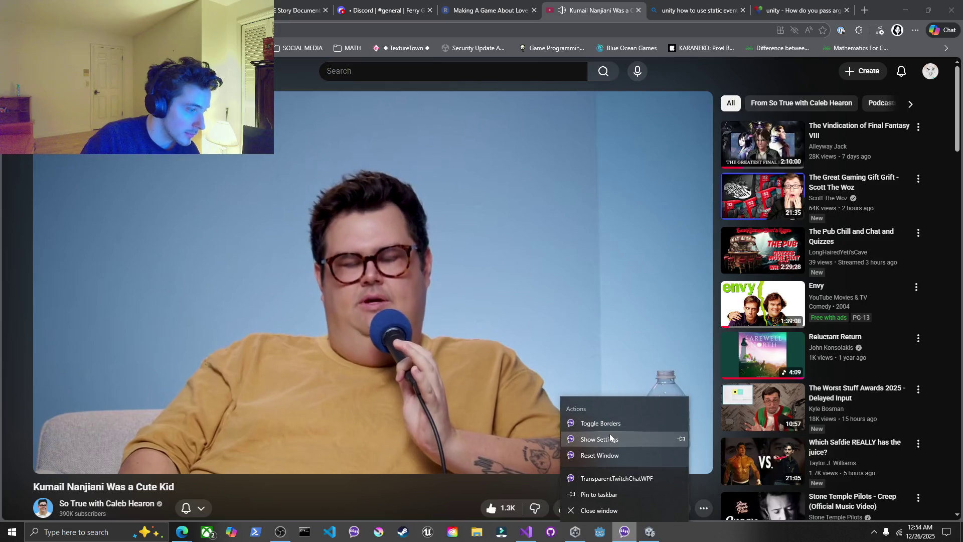
Move the chat overlay to the top right, toggle its borders off, and resume the video
{"action": "mouse_move", "coordinate": [931, 377]}
{"action": "left_mouse_down"}
{"action": "mouse_move", "coordinate": [791, 157]}
{"action": "mouse_move", "coordinate": [838, 88]}
{"action": "left_mouse_up"}
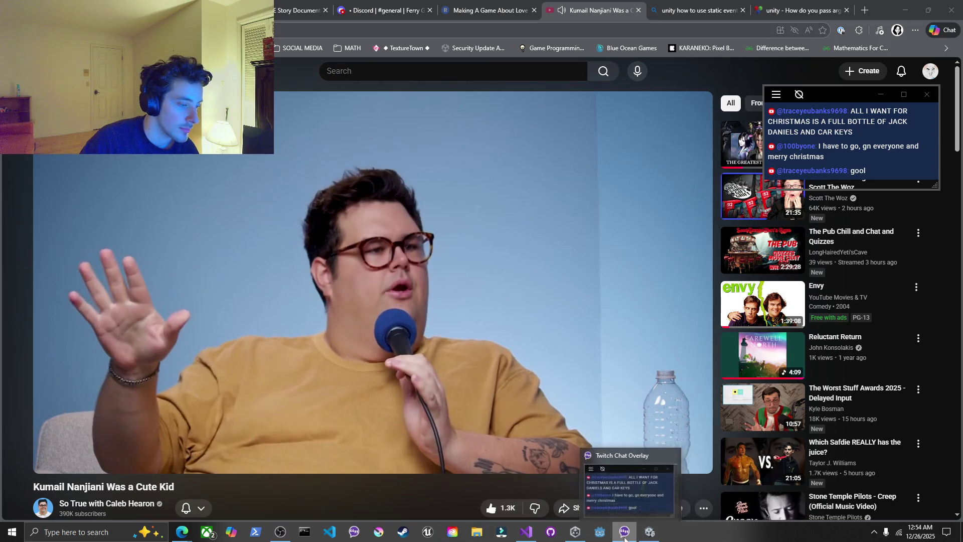
{"action": "right_click", "coordinate": [650, 532]}
{"action": "left_click", "coordinate": [624, 418]}
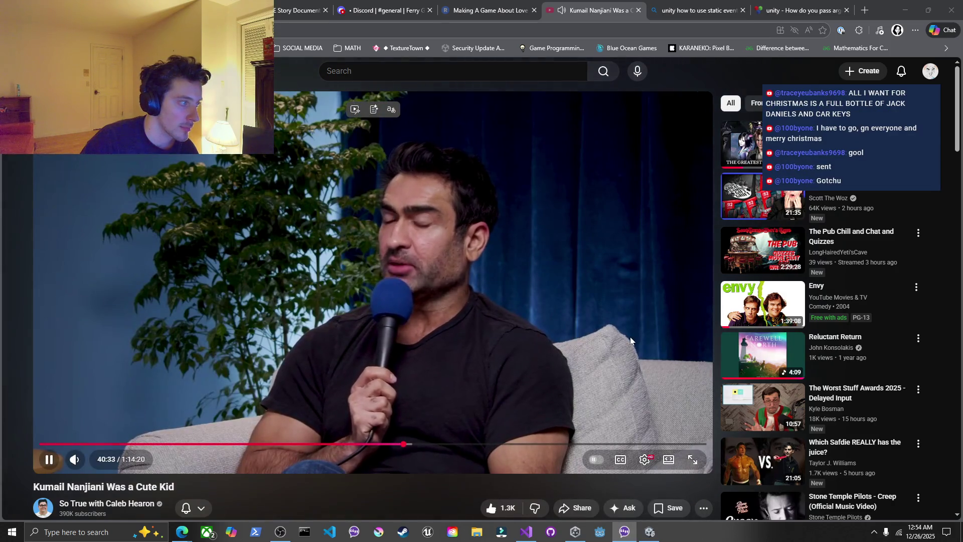
{"action": "left_click", "coordinate": [603, 327]}
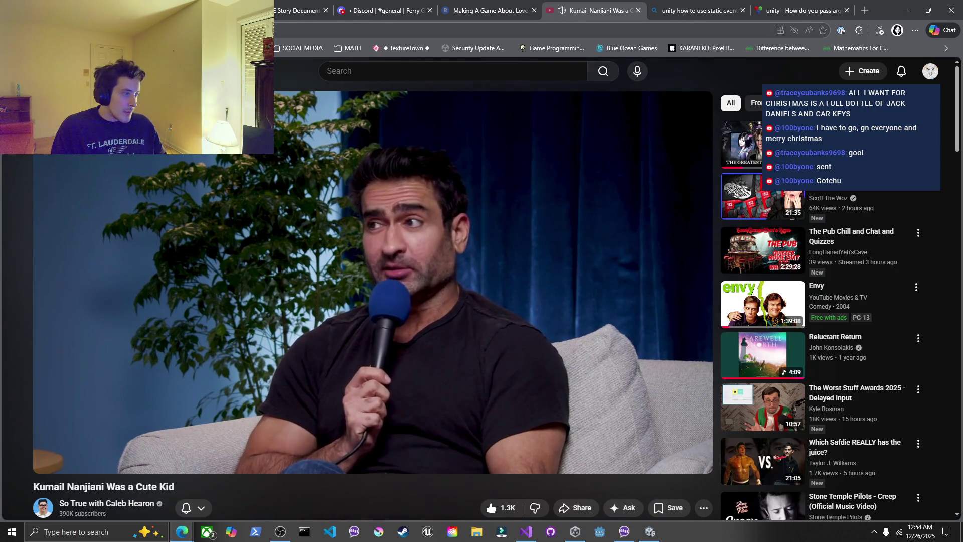
Pause and resume the Kumail Nanjiani Was a Cute Kid video repeatedly, reaching 41:12
{"action": "mouse_move", "coordinate": [597, 279]}
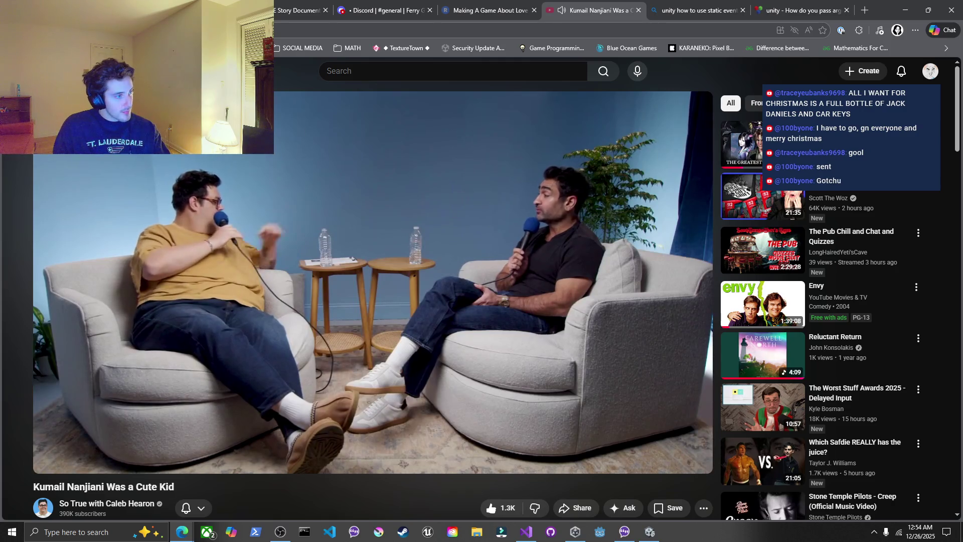
{"action": "left_click", "coordinate": [598, 279]}
{"action": "left_click", "coordinate": [597, 278]}
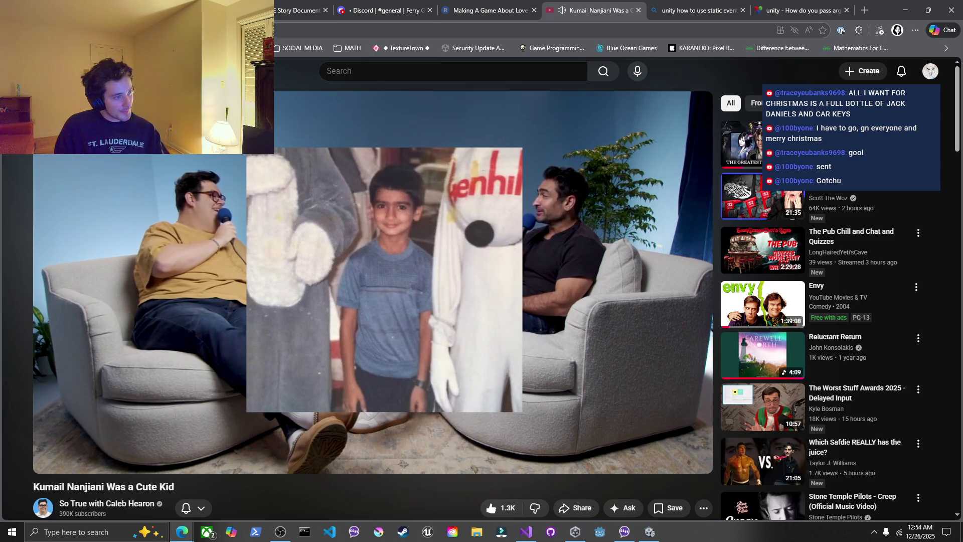
{"action": "left_click", "coordinate": [597, 279]}
{"action": "left_click", "coordinate": [597, 279]}
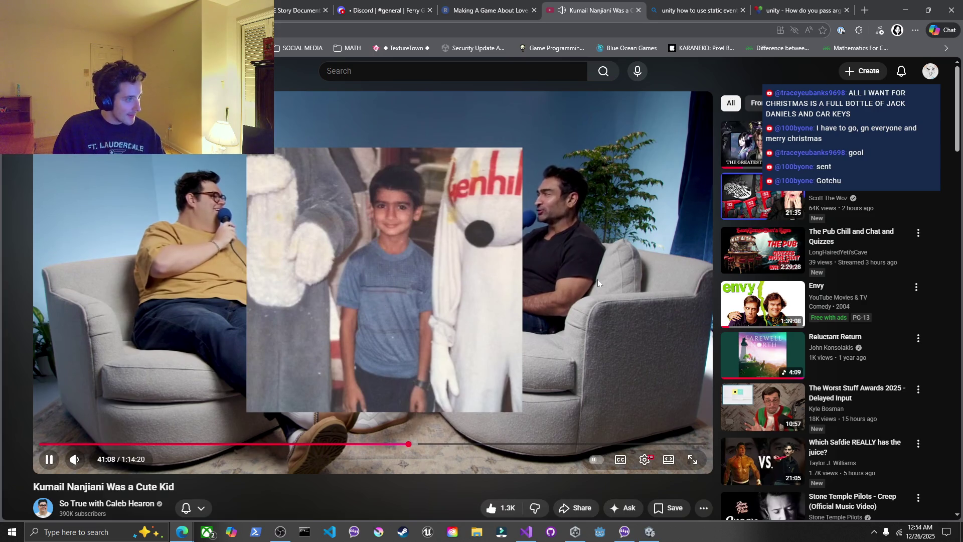
{"action": "left_click", "coordinate": [598, 279]}
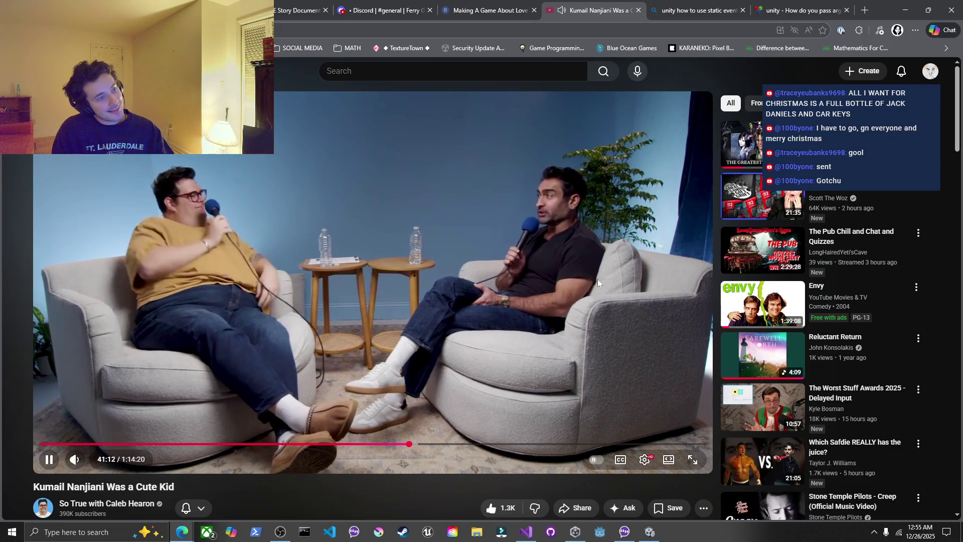
{"action": "left_click", "coordinate": [597, 279]}
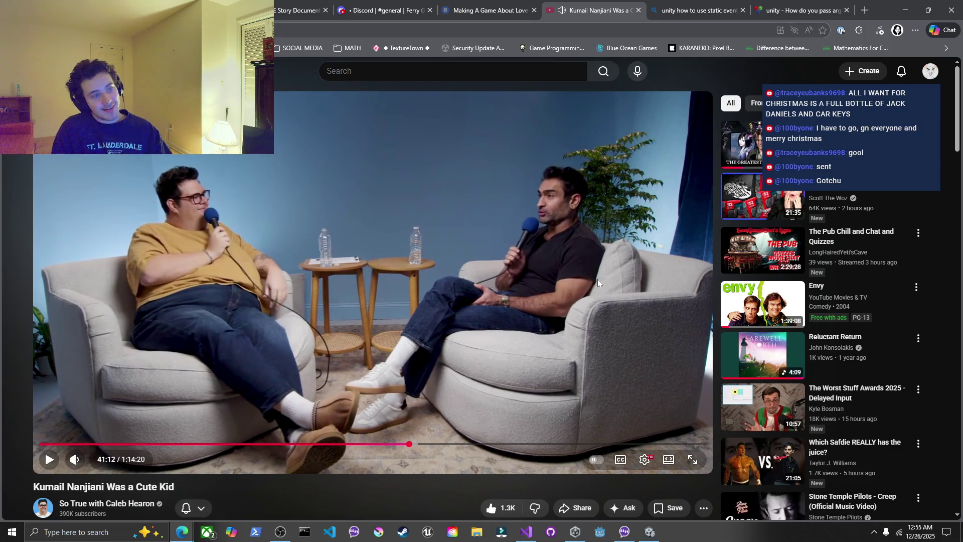
{"action": "left_click", "coordinate": [598, 279]}
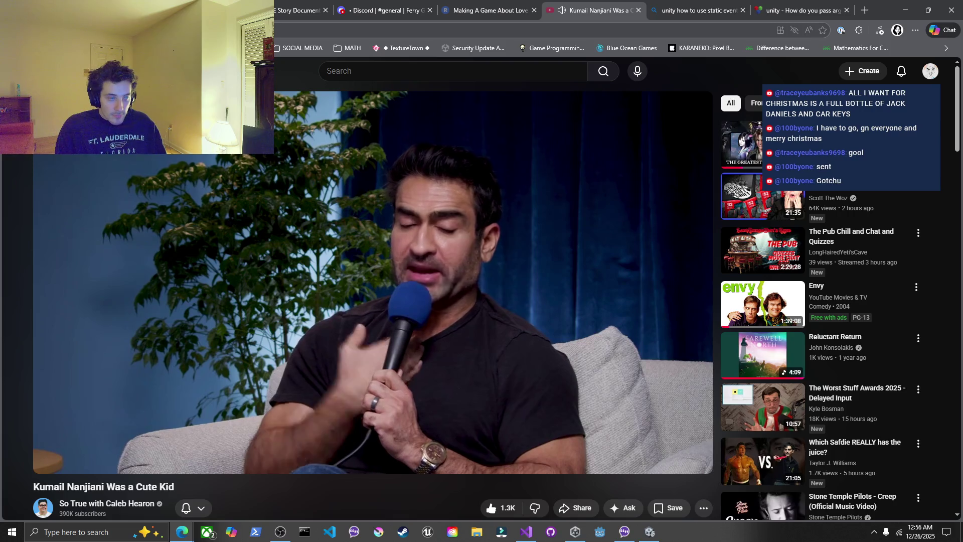
Resume the Kumail Nanjiani video and keep watching until 49:41 of 1:14:20
{"action": "left_click", "coordinate": [597, 279]}
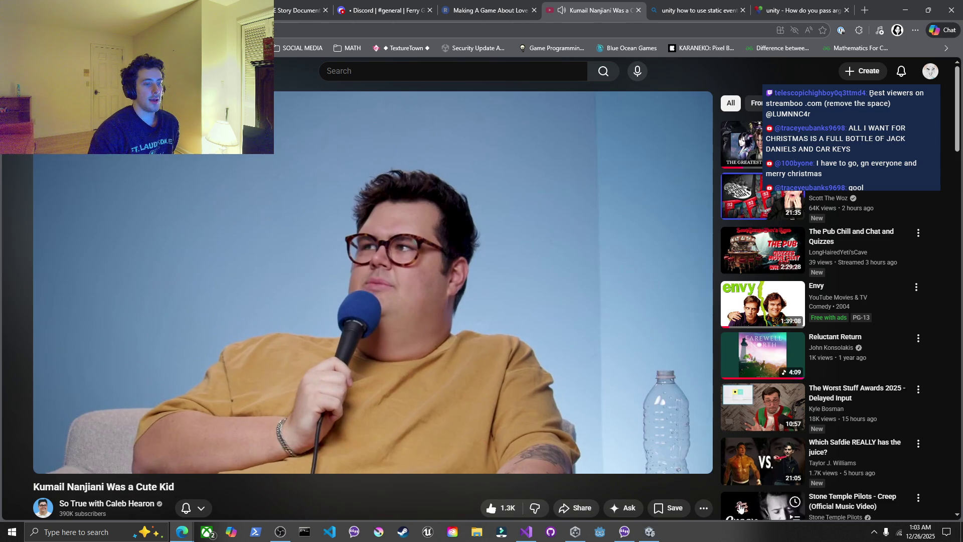
Open a recommended Stone Temple Pilots video in a background tab, then switch to the COLOR PALLETE doc
{"action": "middle_click", "coordinate": [603, 230]}
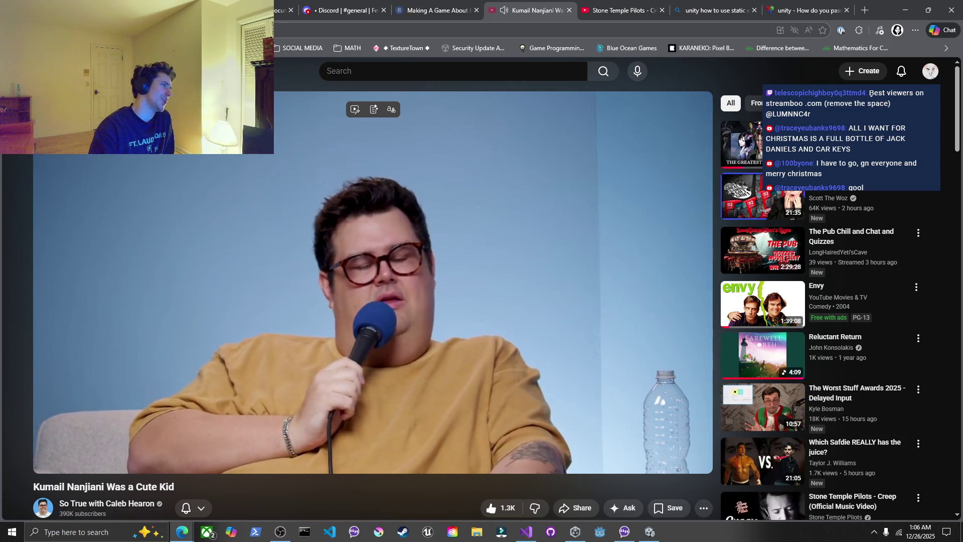
{"action": "key", "text": "ctrl+shift+Tab"}
{"action": "key", "text": "ctrl+shift+Tab"}
{"action": "key", "text": "ctrl+shift+Tab"}
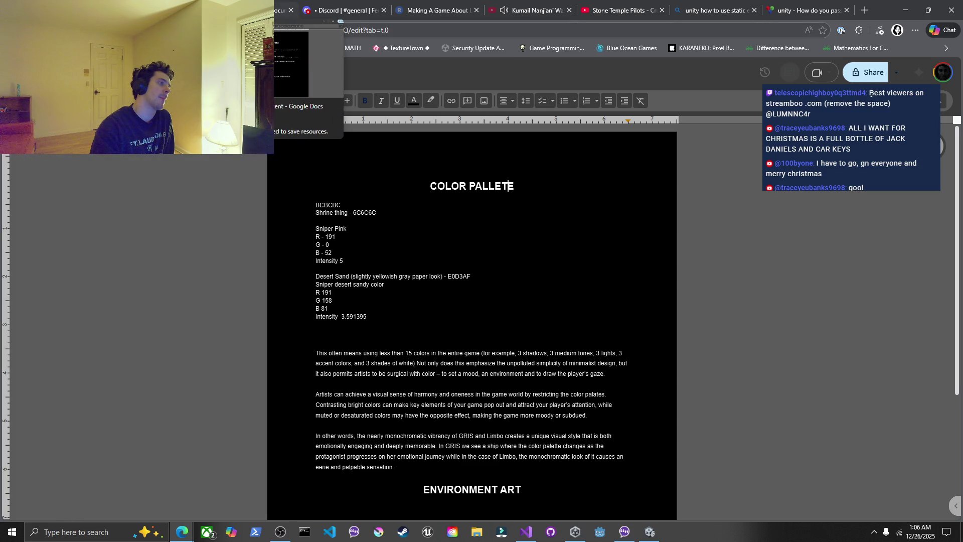
Open the CHARACTERS design document about Emily, then bring up the Unity editor
{"action": "left_click", "coordinate": [260, 10]}
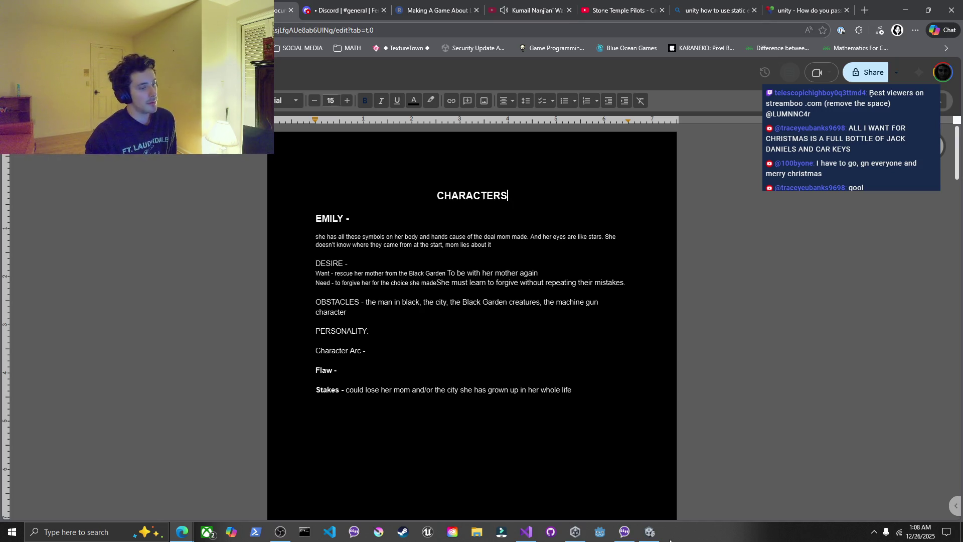
{"action": "left_click", "coordinate": [650, 532]}
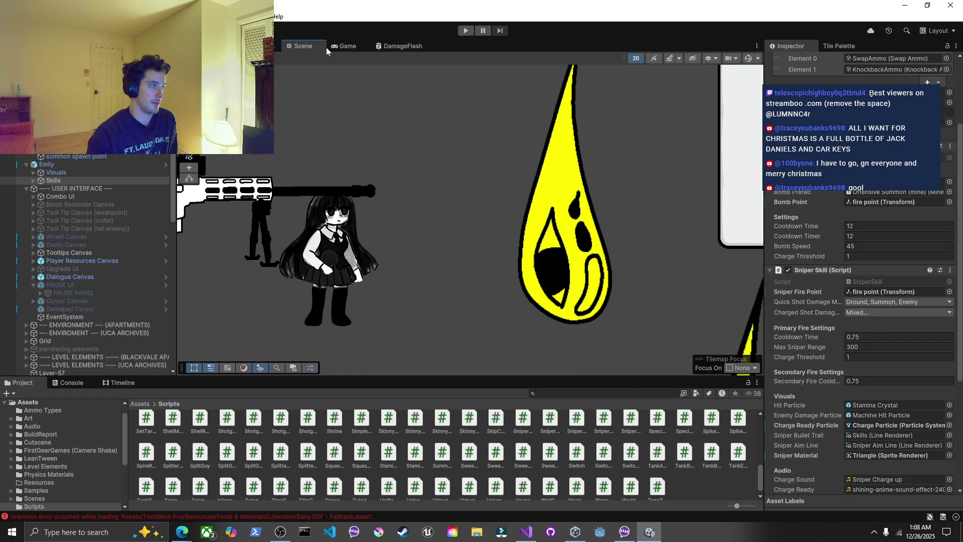
Maximize and restore the Scene and Game views with Shift+Space to inspect the scene
{"action": "key", "text": "shift+space"}
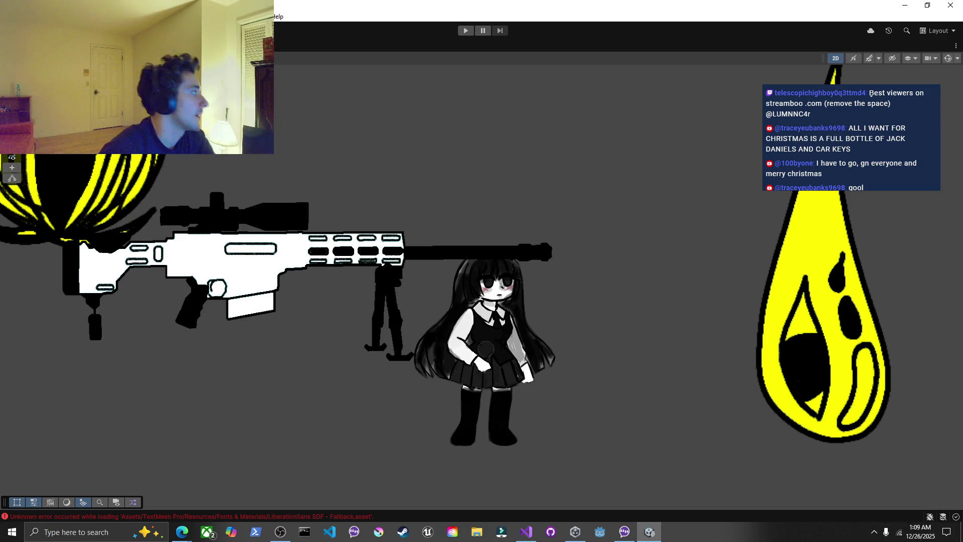
{"action": "scroll", "coordinate": [181, 186], "scroll_direction": "down", "scroll_amount": 2}
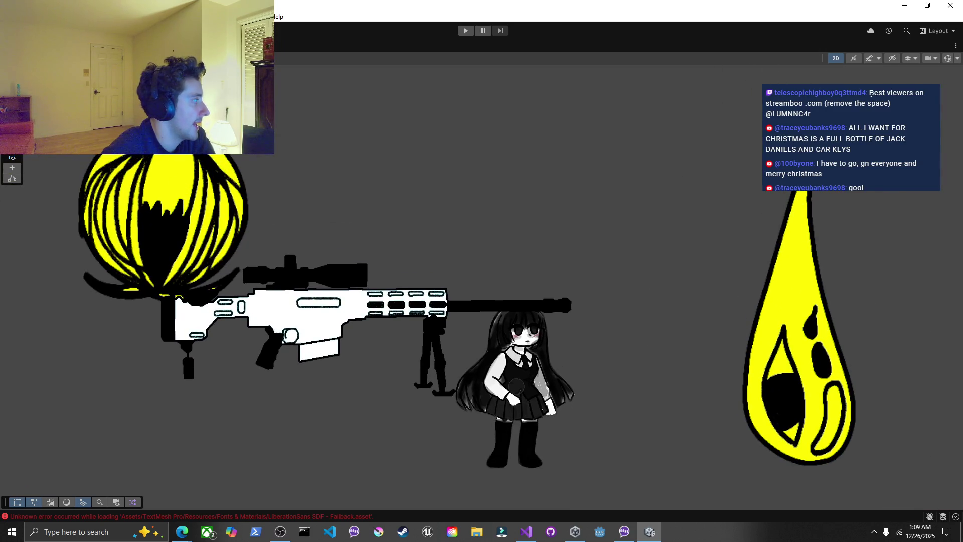
{"action": "key", "text": "shift+space"}
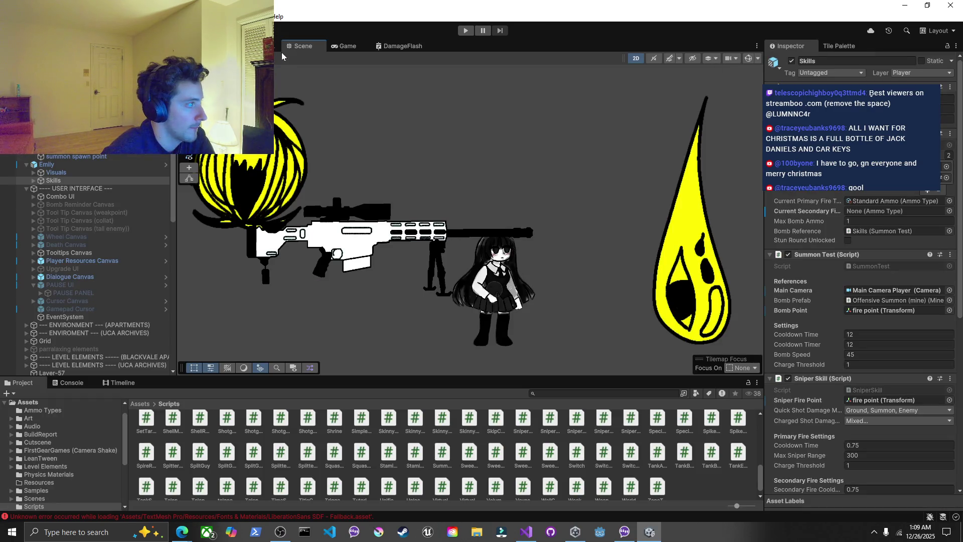
{"action": "left_click", "coordinate": [347, 46]}
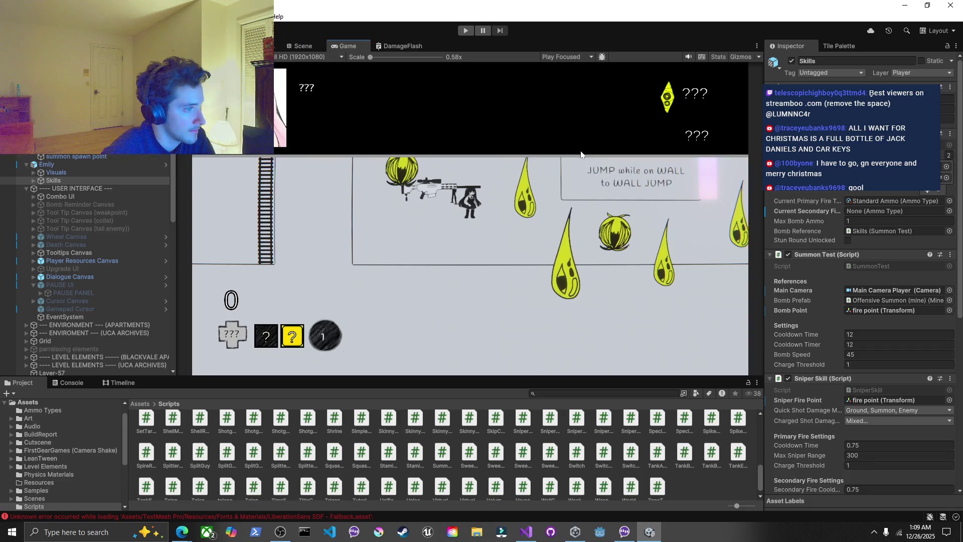
{"action": "double_click", "coordinate": [359, 45]}
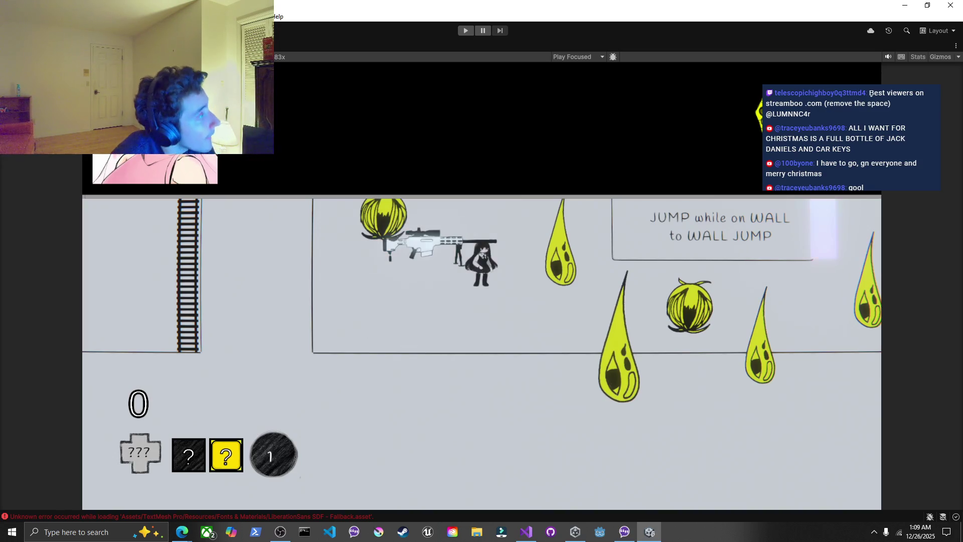
{"action": "key", "text": "shift+space"}
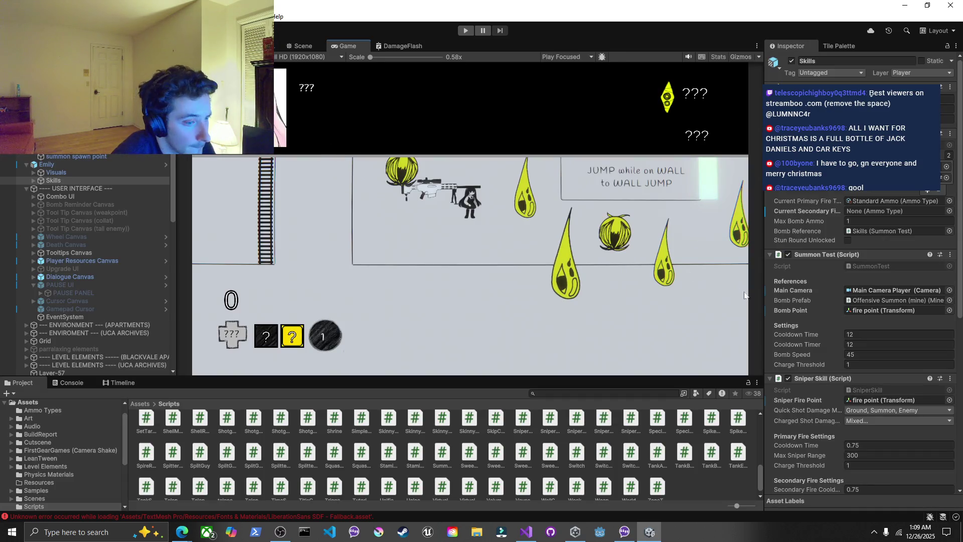
{"action": "scroll", "coordinate": [822, 347], "scroll_direction": "down", "scroll_amount": 10}
{"action": "scroll", "coordinate": [823, 347], "scroll_direction": "down", "scroll_amount": 2}
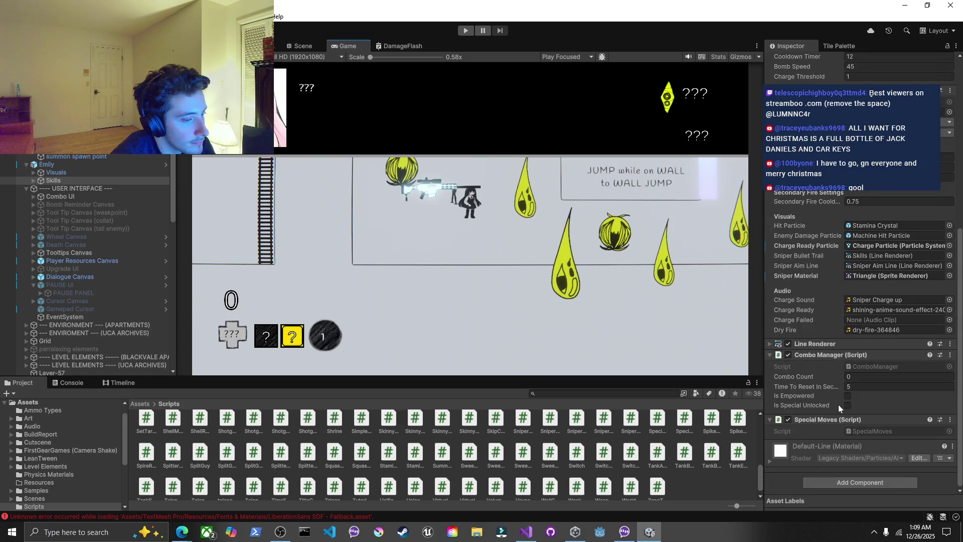
Open the SniperFirePointSafeguard script in Visual Studio at the firePointInWall declaration on line 7
{"action": "double_click", "coordinate": [578, 488]}
{"action": "key", "text": "Down"}
{"action": "left_click", "coordinate": [192, 118]}
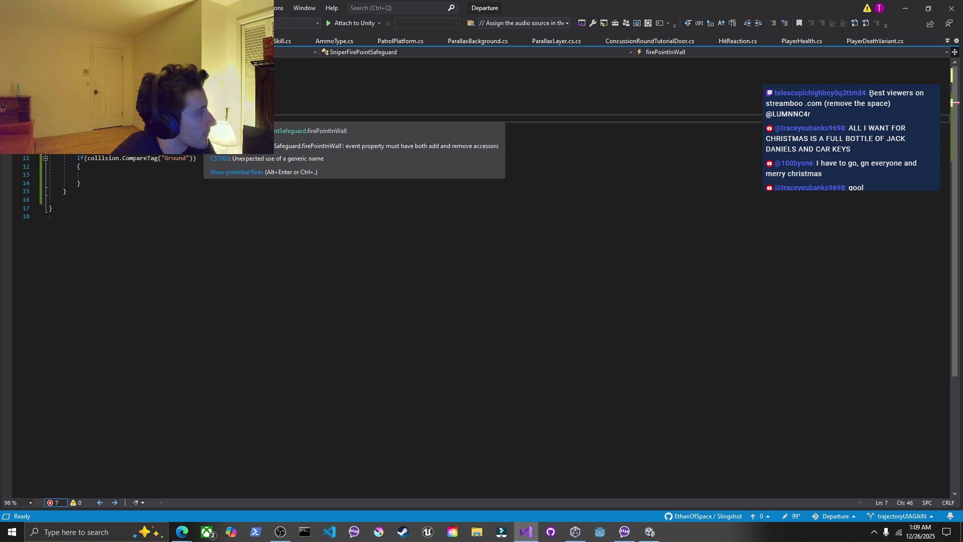
Check quick fixes for the firePointInWall error, dismiss the naming-rule suggestion, and move down a line
{"action": "key", "text": "ctrl+period"}
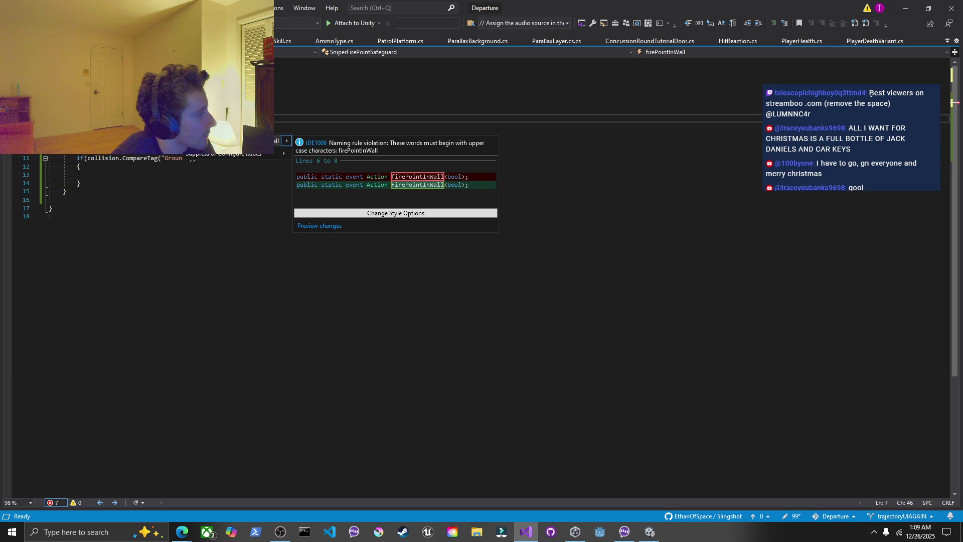
{"action": "left_click", "coordinate": [215, 124]}
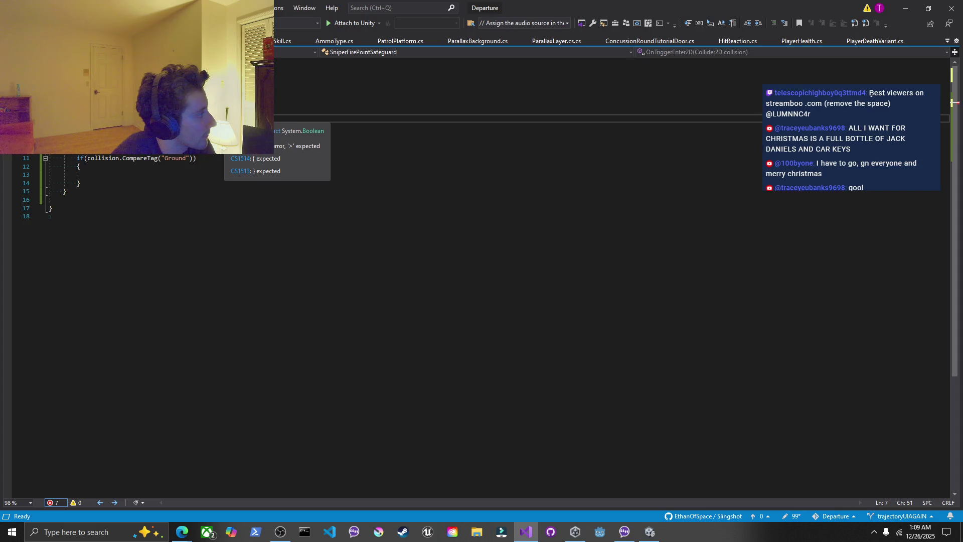
{"action": "key", "text": "Down"}
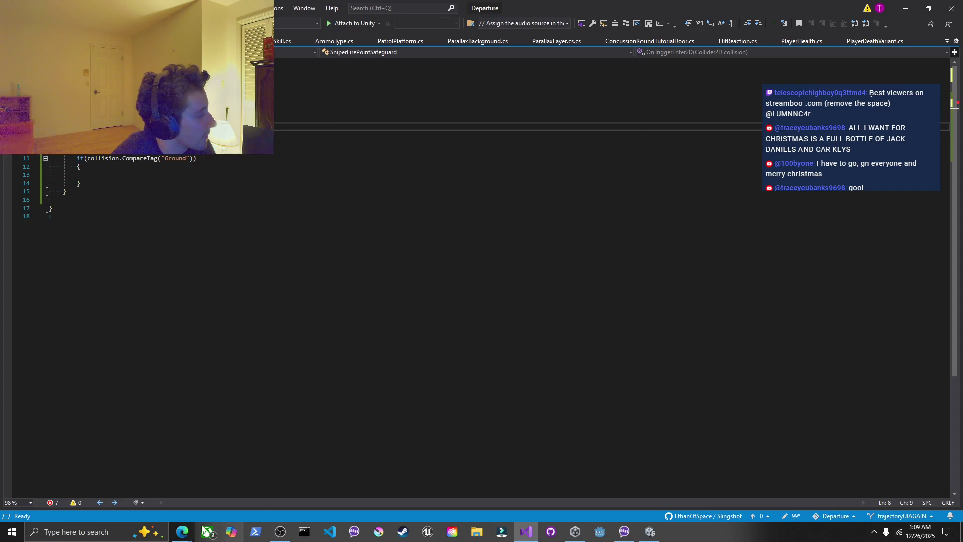
{"action": "mouse_move", "coordinate": [192, 534]}
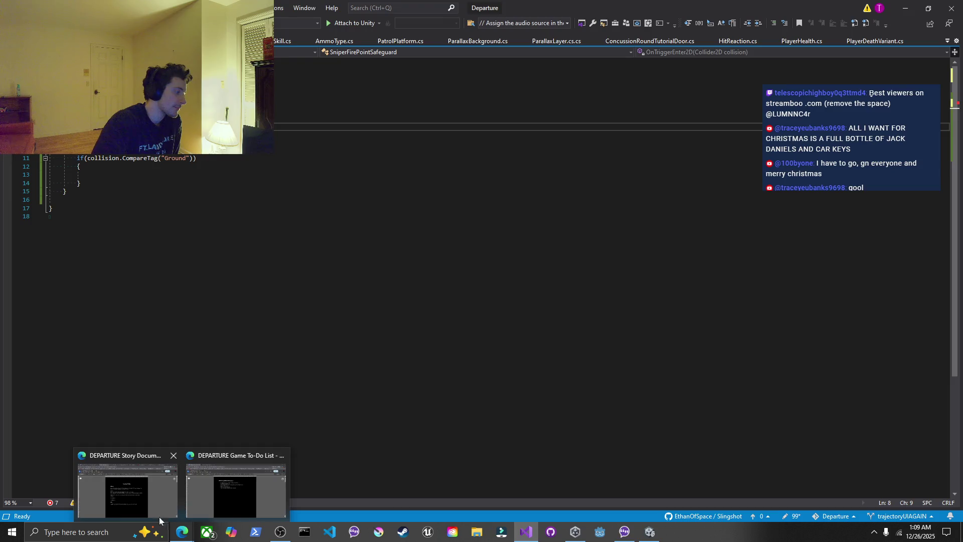
{"action": "left_click", "coordinate": [144, 501]}
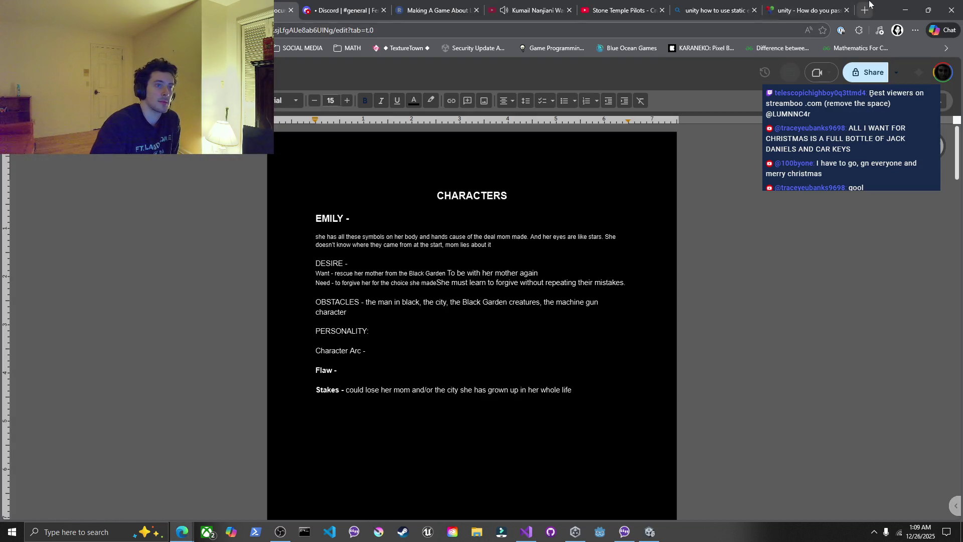
{"action": "double_click", "coordinate": [864, 10]}
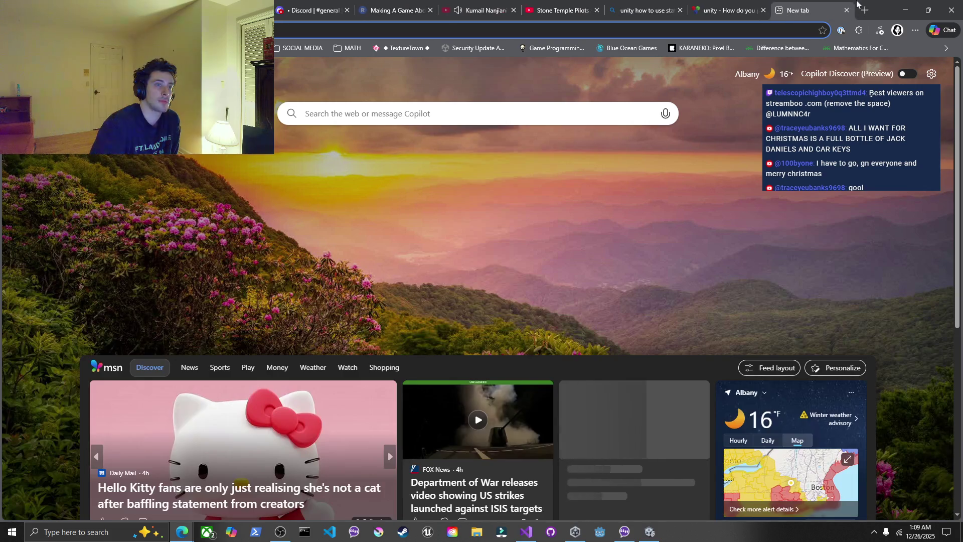
{"action": "mouse_move", "coordinate": [874, 4]}
{"action": "left_mouse_down"}
{"action": "mouse_move", "coordinate": [955, 154]}
{"action": "mouse_move", "coordinate": [962, 119]}
{"action": "left_mouse_up"}
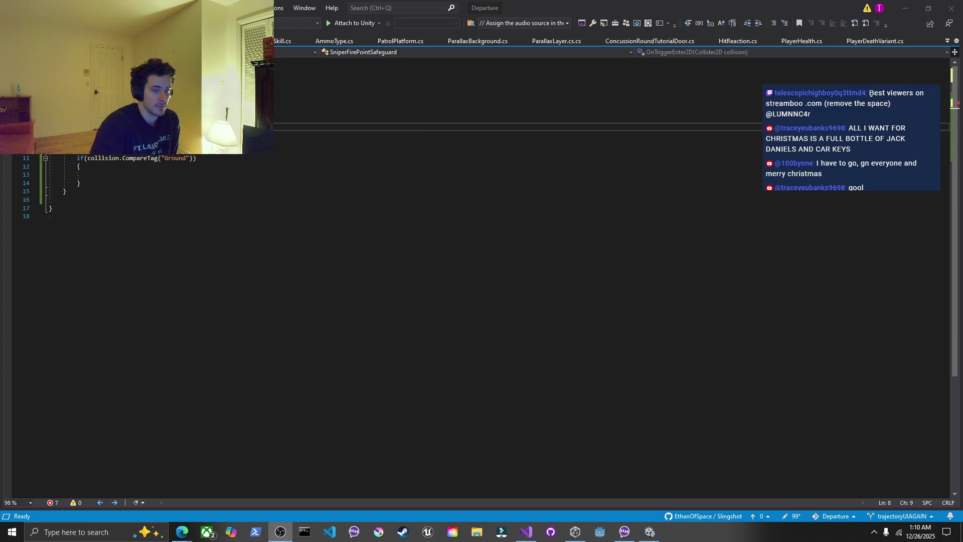
Open the DEPARTURE Game To-Do List to review the bombs-through-walls item
{"action": "left_click", "coordinate": [182, 532]}
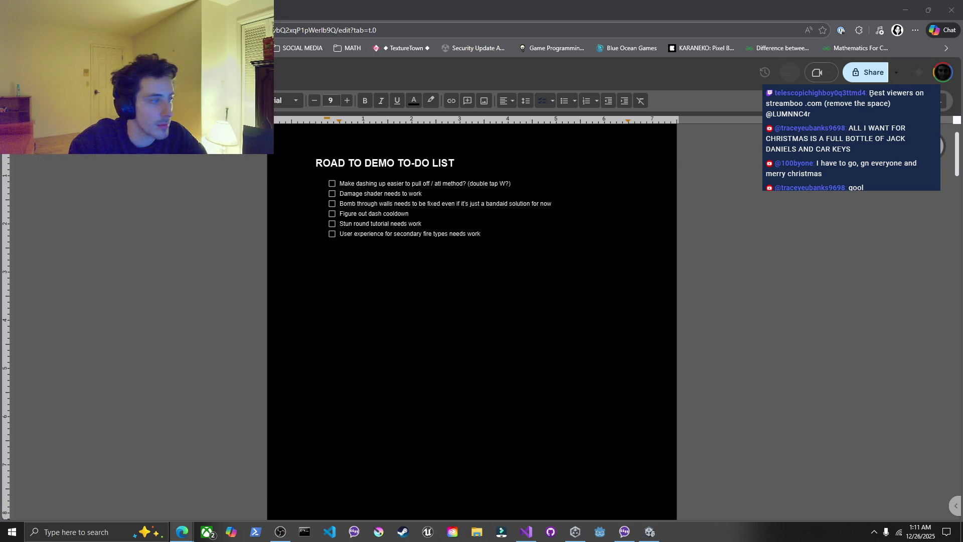
Edit line 7 with 'RaycastHit2D hit = sics;' and save the script, clearing all errors
{"action": "left_click", "coordinate": [527, 532]}
{"action": "left_click", "coordinate": [161, 115]}
{"action": "type", "text": "RaycastHit2D hit = sics"}
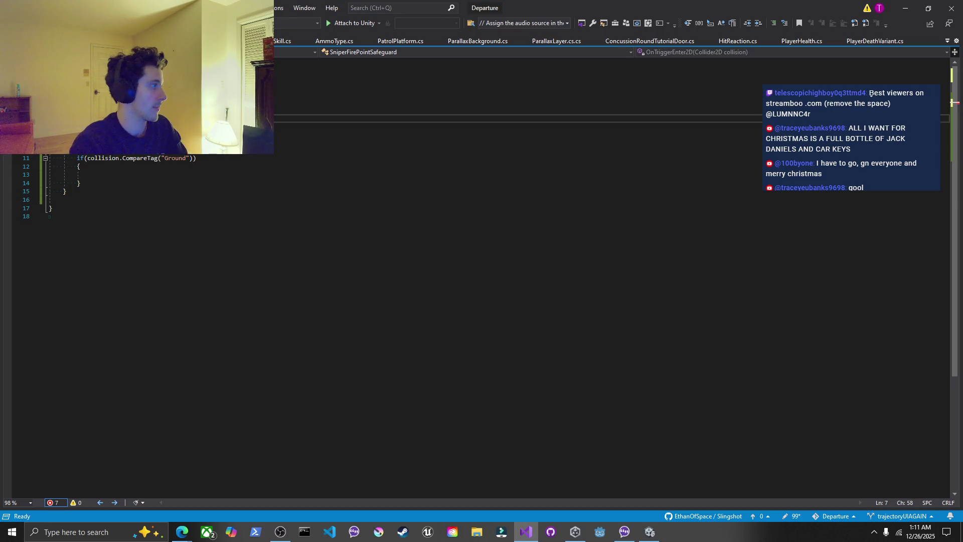
{"action": "type", "text": ";"}
{"action": "key", "text": "ctrl+s"}
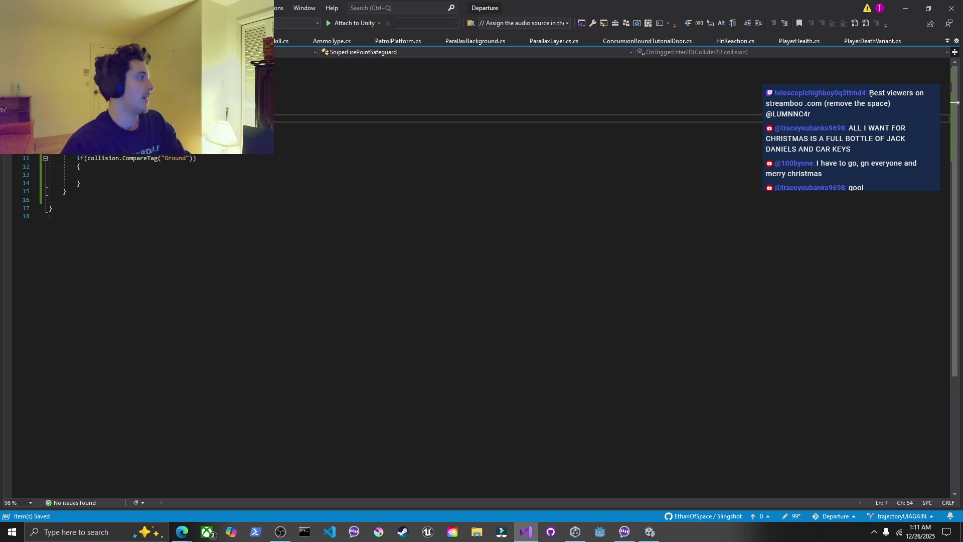
{"action": "left_click", "coordinate": [91, 174]}
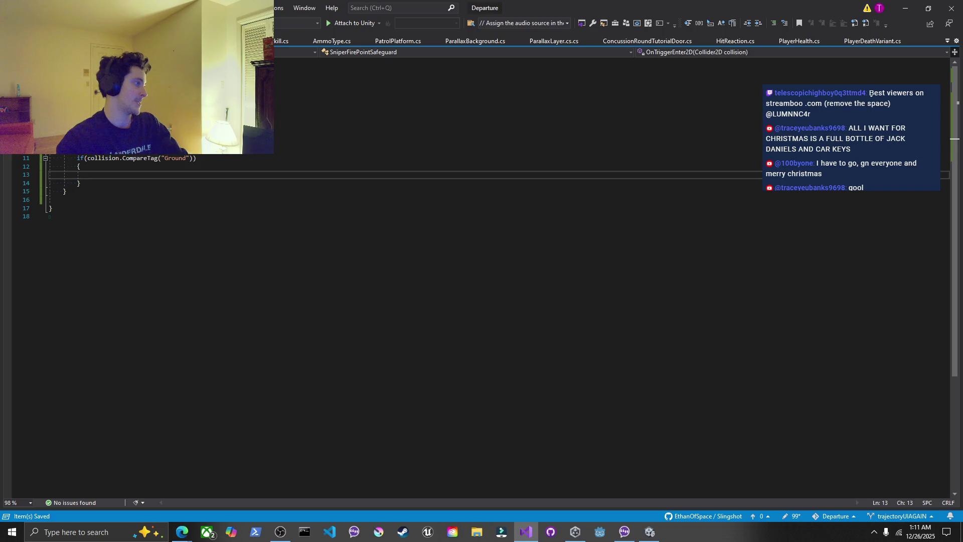
Add firePointInWall?.Invoke(true); inside the Ground check and start an OnTri trigger method below
{"action": "type", "text": "firePointInWall"}
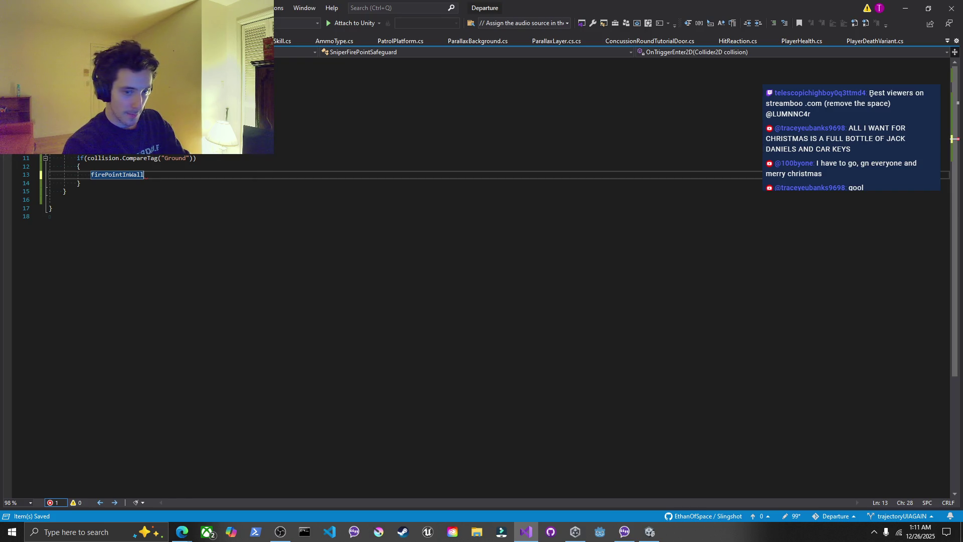
{"action": "type", "text": "?.Invoke(true);"}
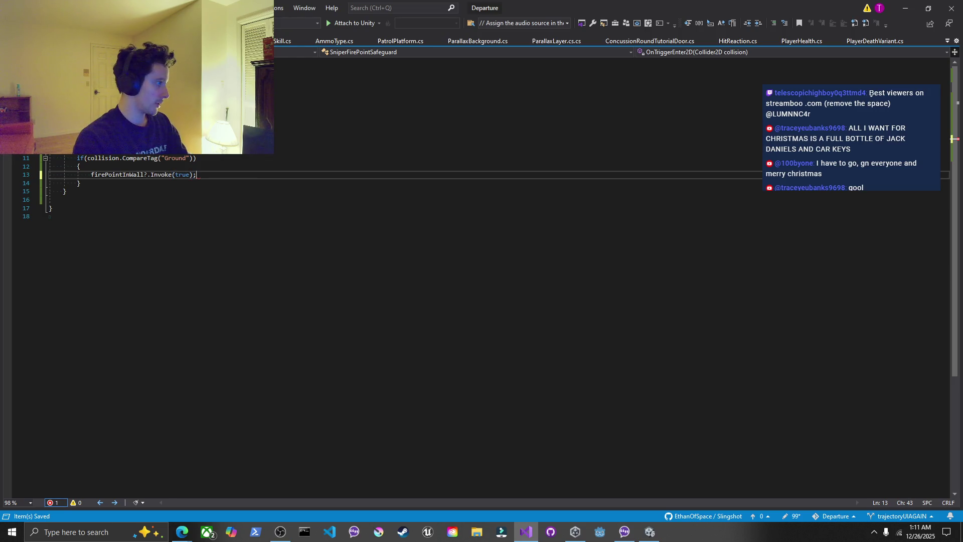
{"action": "key", "text": "Down"}
{"action": "key", "text": "Down"}
{"action": "key", "text": "Return"}
{"action": "key", "text": "Return"}
{"action": "type", "text": "OnTr"}
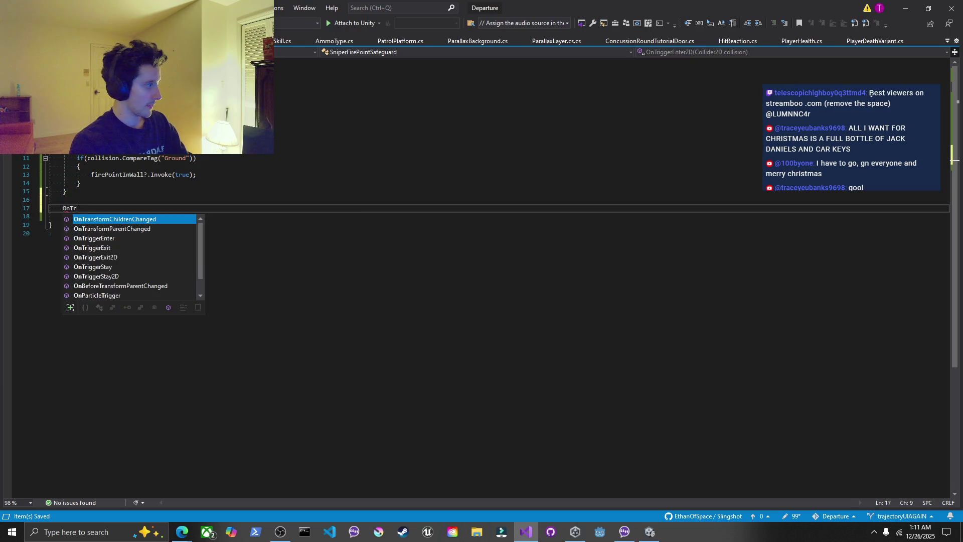
{"action": "type", "text": "i"}
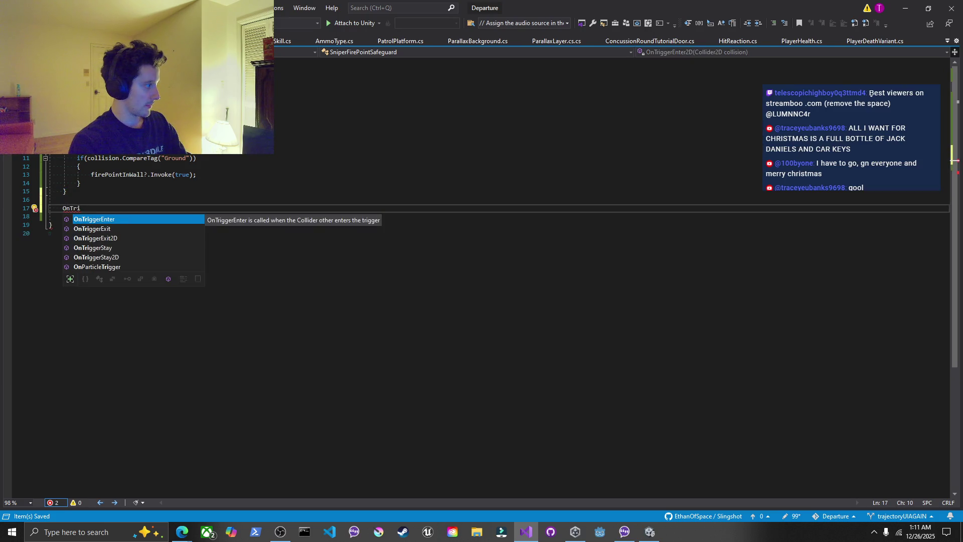
Insert an OnTriggerExit2D method stub below OnTriggerEnter2D
{"action": "key", "text": "Down"}
{"action": "key", "text": "Down"}
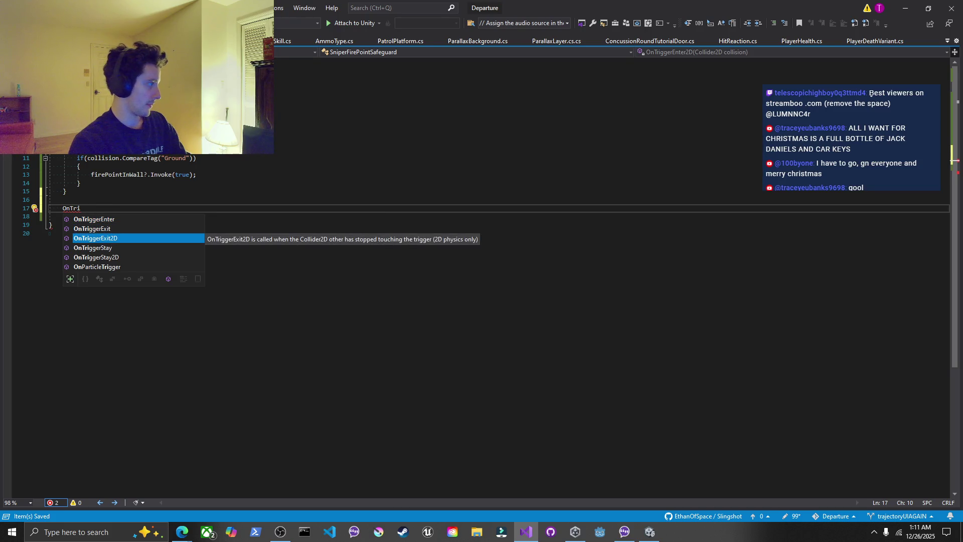
{"action": "key", "text": "Tab"}
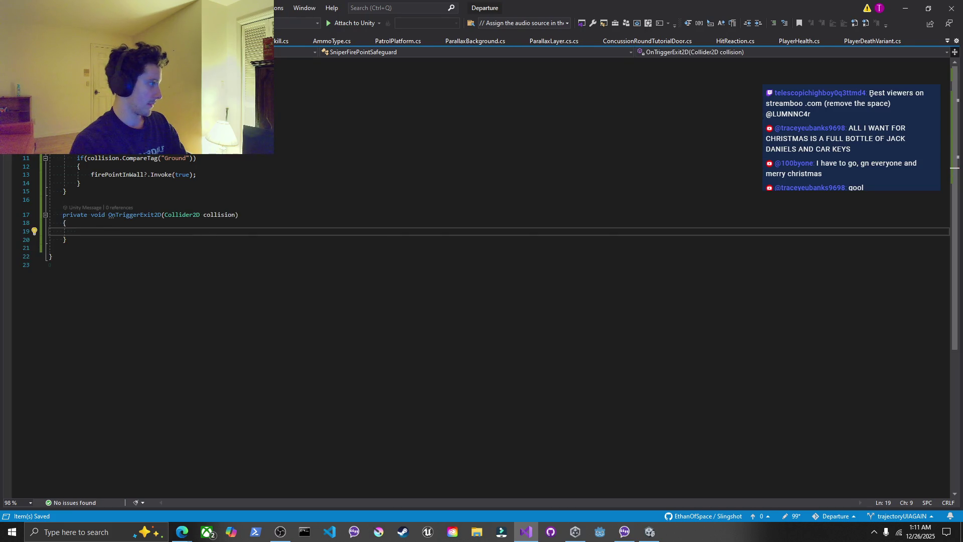
{"action": "key", "text": "Up"}
{"action": "key", "text": "Up"}
{"action": "key", "text": "Up"}
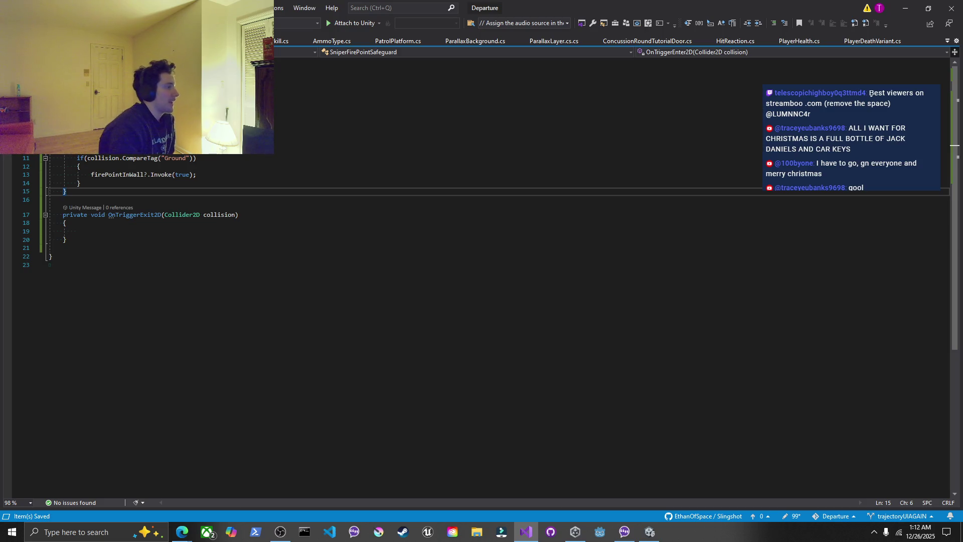
{"action": "key", "text": "Down"}
{"action": "key", "text": "Down"}
{"action": "key", "text": "Down"}
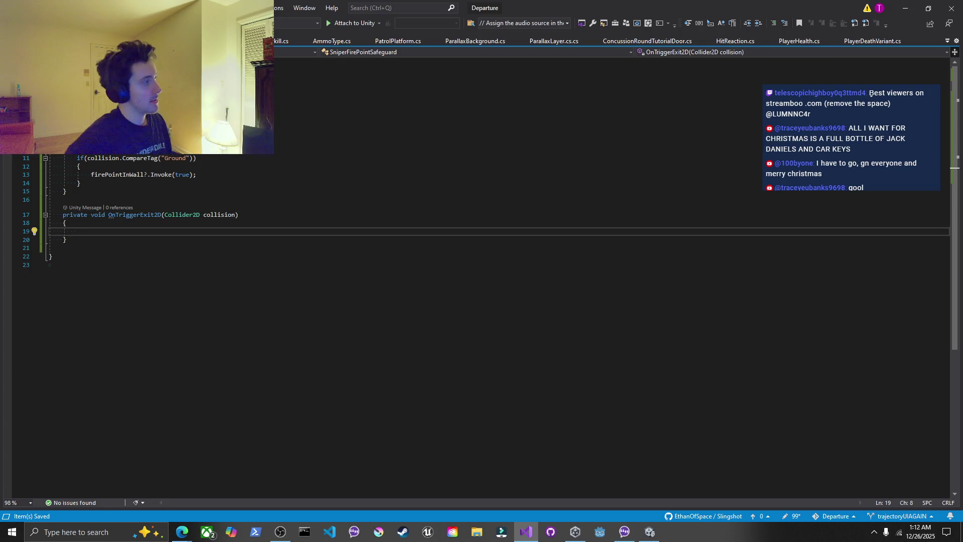
Paste the Ground tag check into OnTriggerExit2D so it invokes firePointInWall with false
{"action": "left_click_drag", "start_coordinate": [80, 183], "coordinate": [63, 158]}
{"action": "left_click", "coordinate": [81, 183]}
{"action": "left_click", "coordinate": [76, 239]}
{"action": "left_click", "coordinate": [77, 232]}
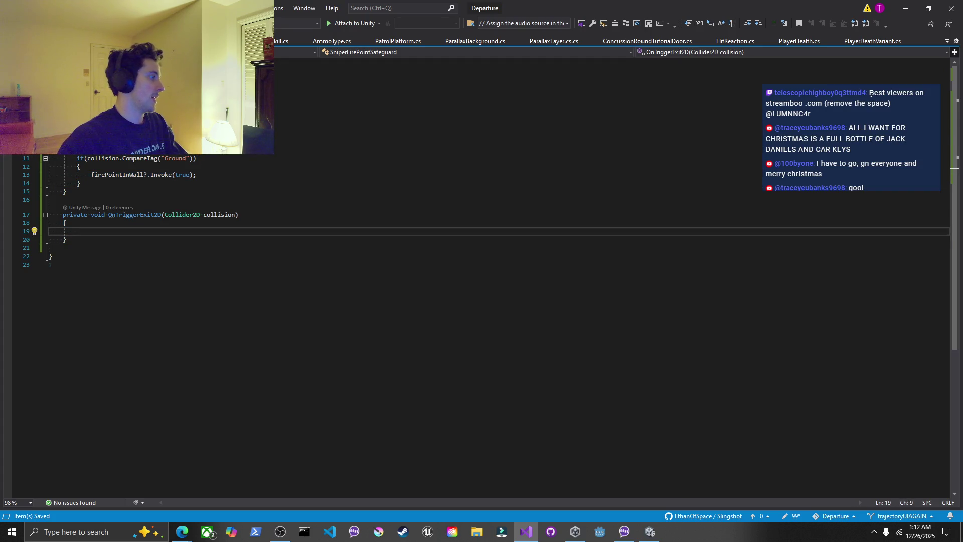
{"action": "type", "text": "if (collision.CompareTag(\"Ground\"))         {             firePointInWall?.Invoke(true);         }"}
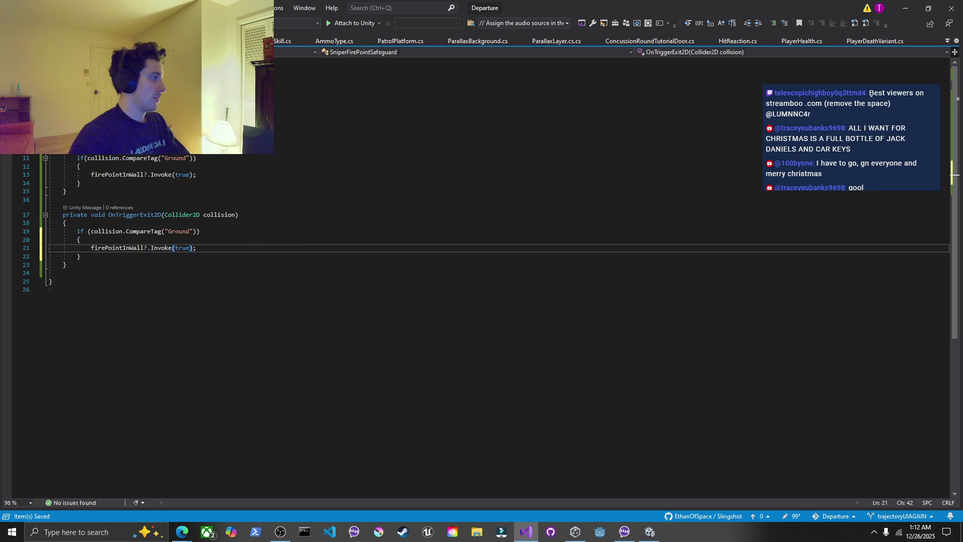
{"action": "key", "text": "BackSpace"}
{"action": "key", "text": "BackSpace"}
{"action": "key", "text": "BackSpace"}
{"action": "type", "text": "false"}
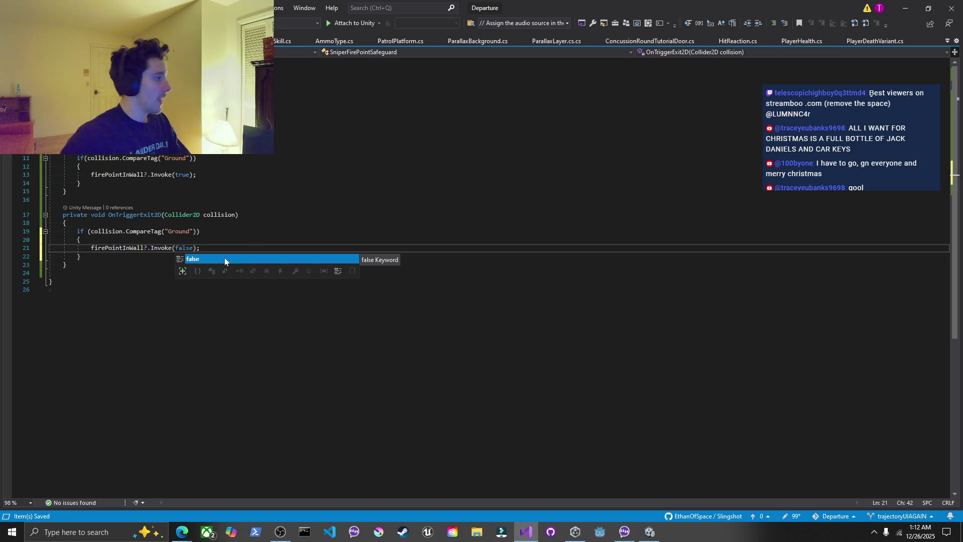
{"action": "key", "text": "Escape"}
{"action": "key", "text": "Up"}
{"action": "key", "text": "Up"}
{"action": "key", "text": "End"}
{"action": "key", "text": "ctrl+Tab"}
Start a 'SniperFirePointSafeguard.firePointInWall +=' line above the Summon subscriptions in OnEnable
{"action": "scroll", "coordinate": [481, 326], "scroll_direction": "down", "scroll_amount": 6}
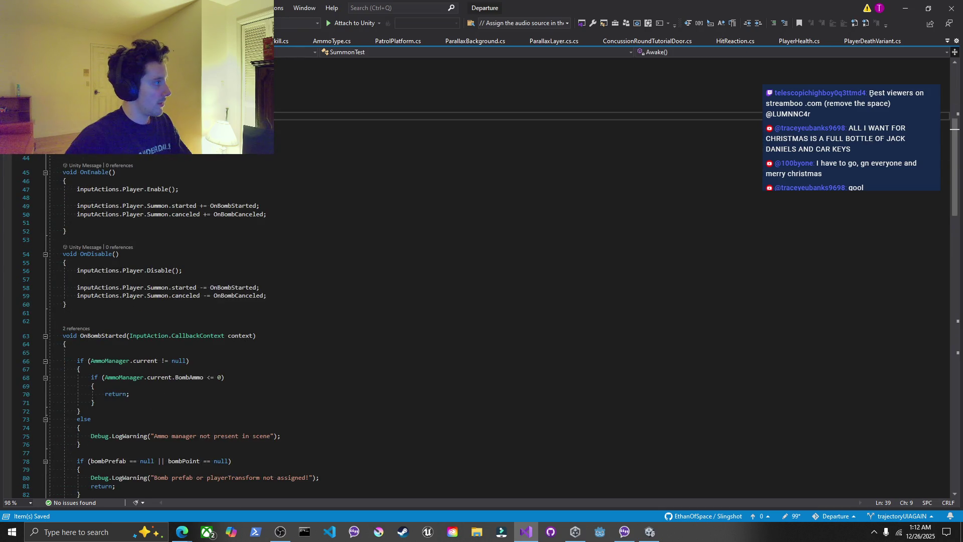
{"action": "scroll", "coordinate": [175, 224], "scroll_direction": "up", "scroll_amount": 4}
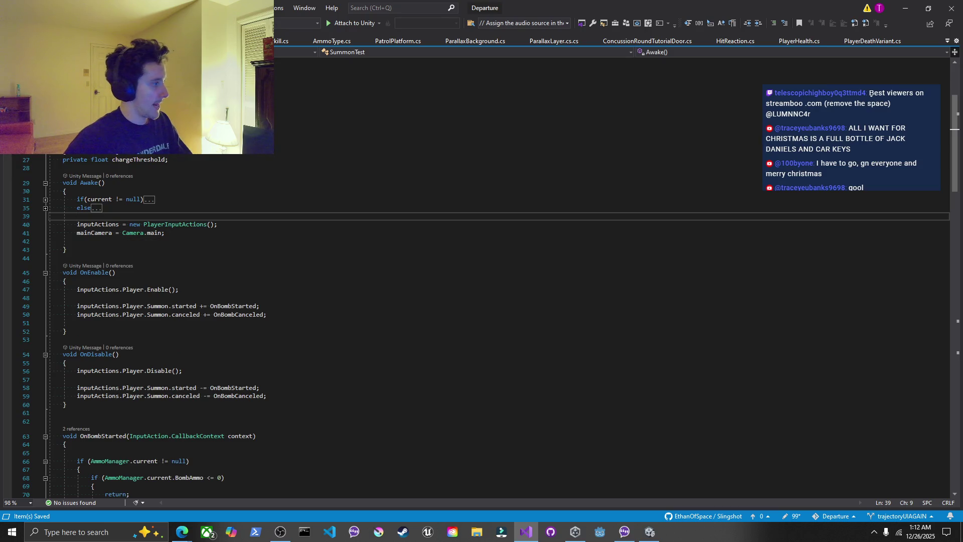
{"action": "left_click", "coordinate": [271, 315]}
{"action": "scroll", "coordinate": [482, 326], "scroll_direction": "down", "scroll_amount": 2}
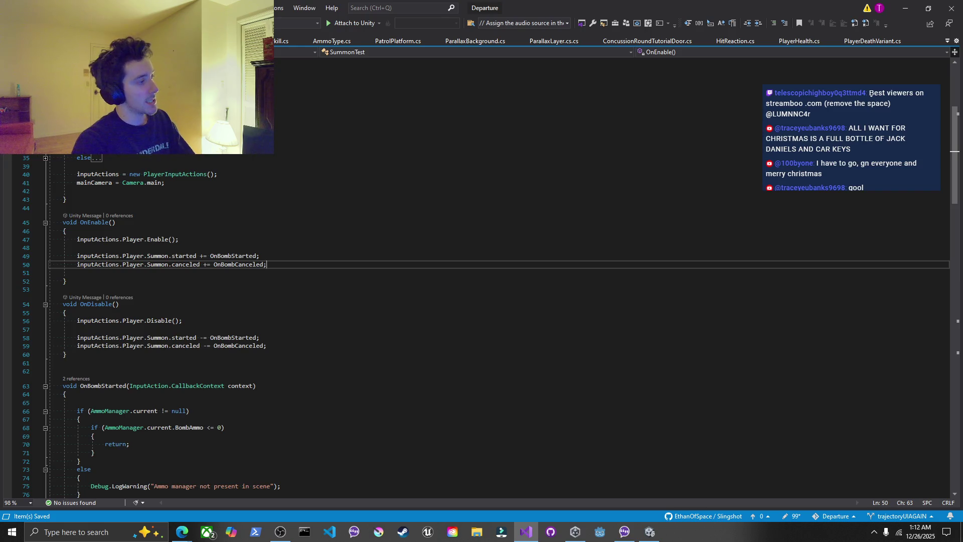
{"action": "key", "text": "Up"}
{"action": "key", "text": "Up"}
{"action": "key", "text": "Return"}
{"action": "key", "text": "Return"}
{"action": "key", "text": "Up"}
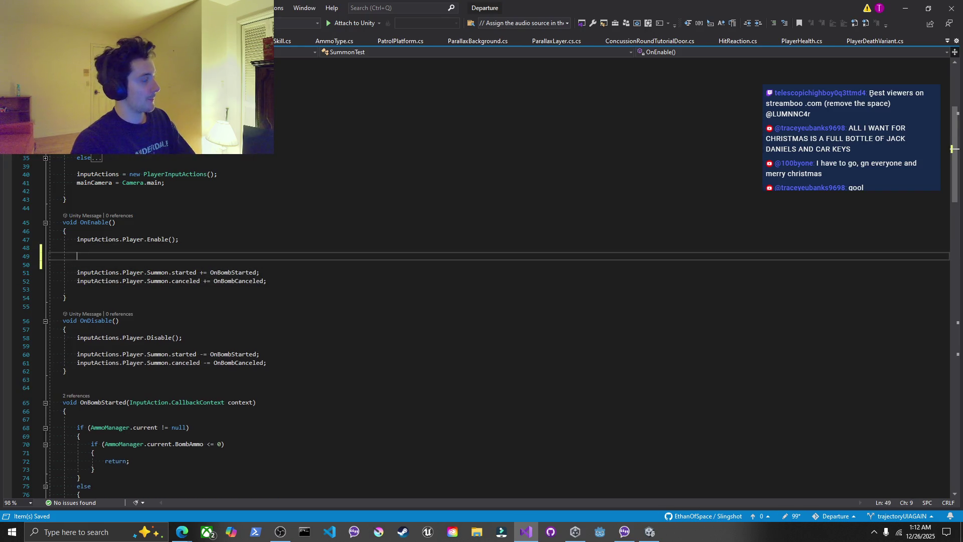
{"action": "type", "text": "Sniper"}
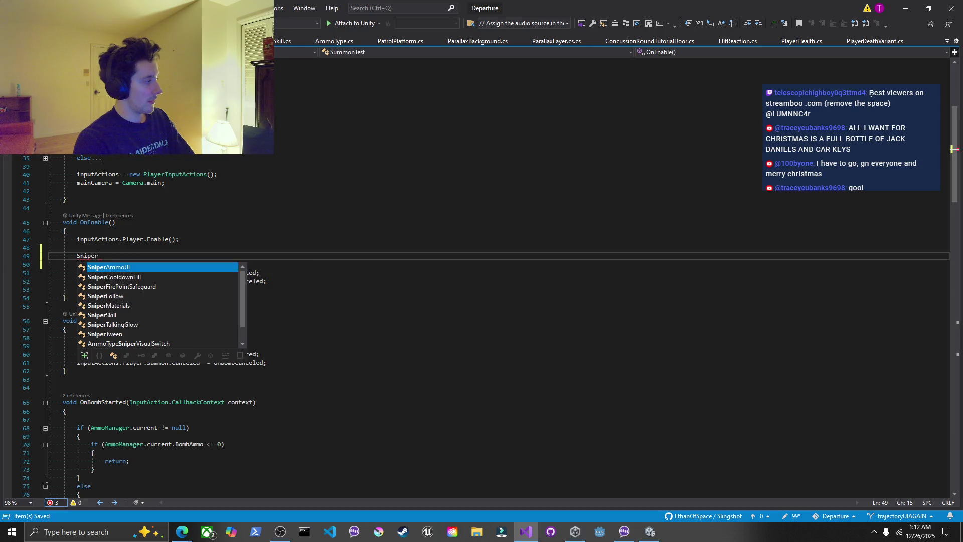
{"action": "type", "text": "Fire"}
{"action": "key", "text": "Tab"}
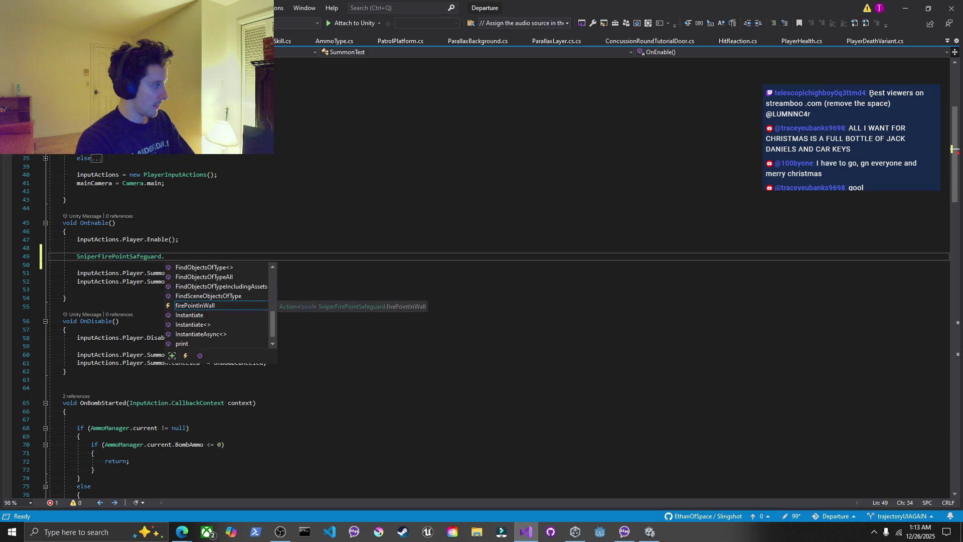
{"action": "key", "text": "Tab"}
{"action": "type", "text": "+="}
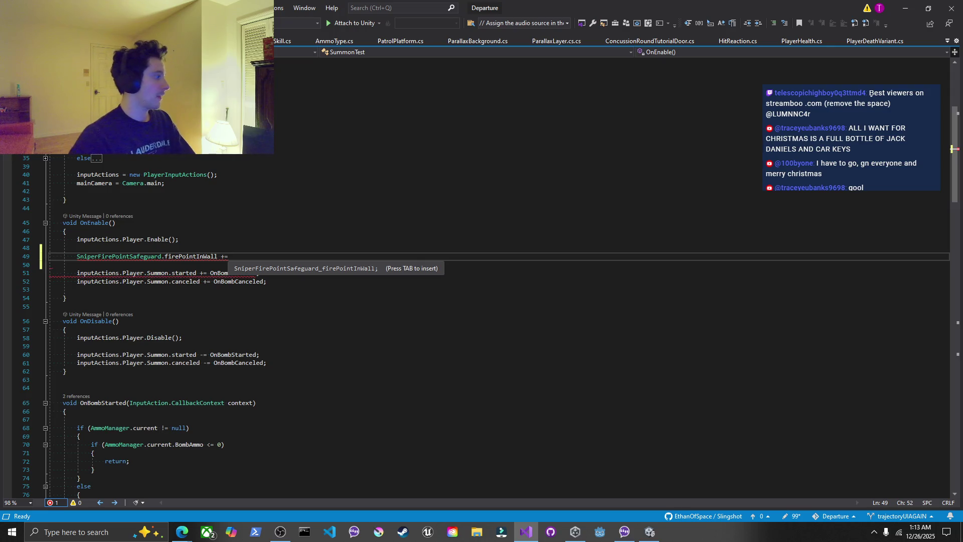
{"action": "scroll", "coordinate": [482, 326], "scroll_direction": "down", "scroll_amount": 5}
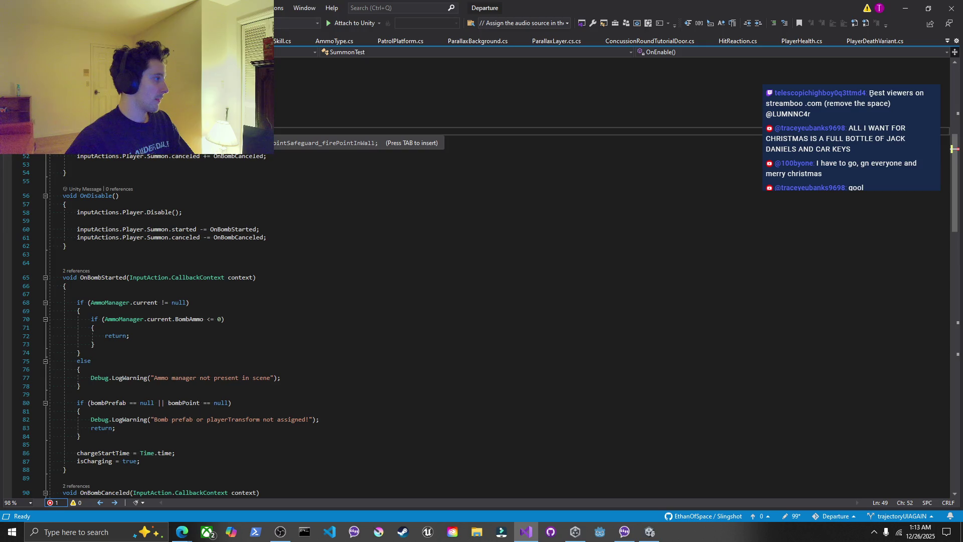
{"action": "left_click", "coordinate": [63, 254]}
Declare a new bool DisableBomb() method below OnDisable and open its body
{"action": "scroll", "coordinate": [481, 301], "scroll_direction": "down", "scroll_amount": 2}
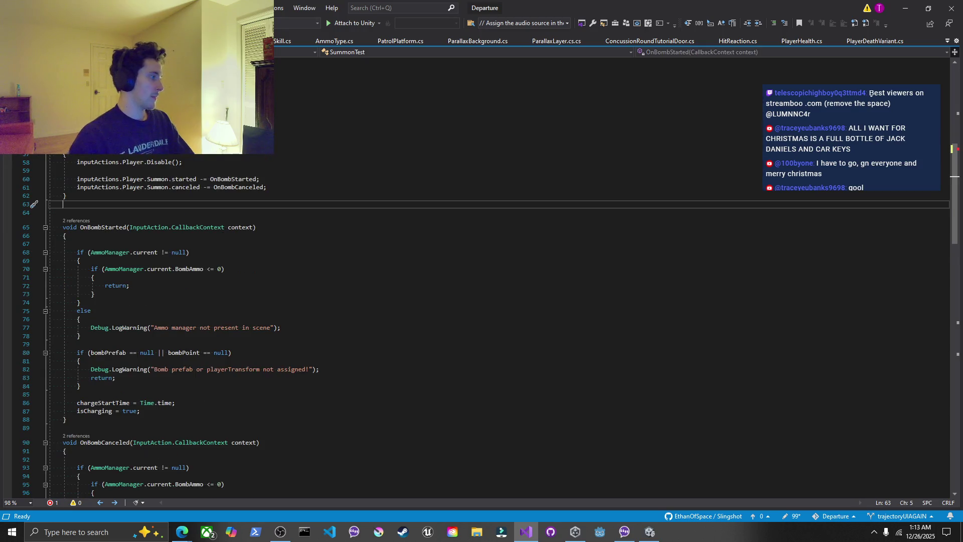
{"action": "key", "text": "Return"}
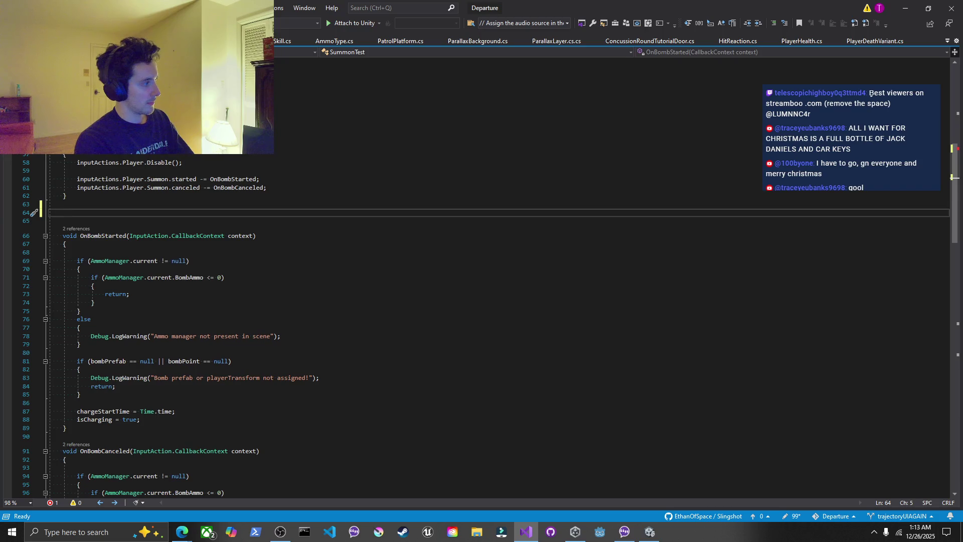
{"action": "key", "text": "ctrl+space"}
{"action": "type", "text": "void Dias"}
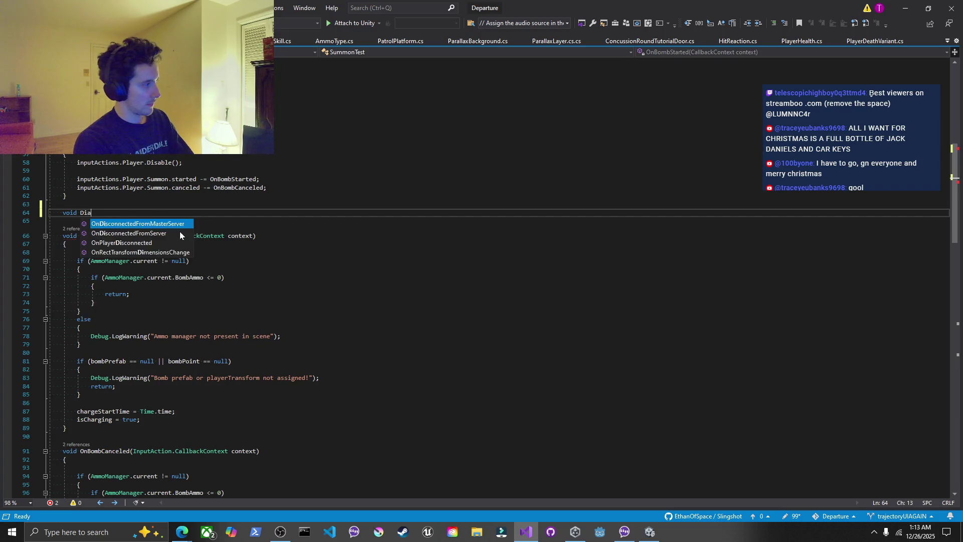
{"action": "key", "text": "BackSpace"}
{"action": "key", "text": "BackSpace"}
{"action": "type", "text": "s"}
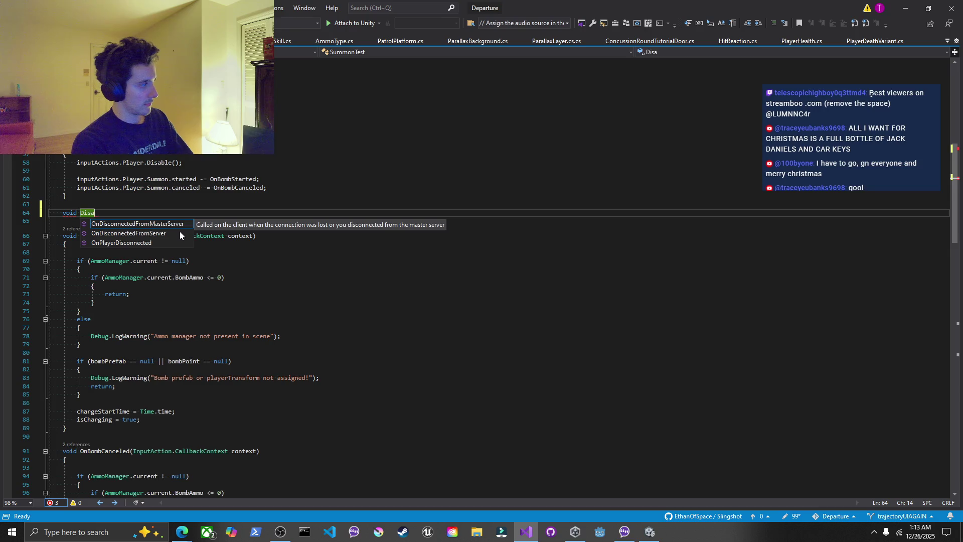
{"action": "key", "text": "BackSpace"}
{"action": "key", "text": "BackSpace"}
{"action": "key", "text": "BackSpace"}
{"action": "key", "text": "BackSpace"}
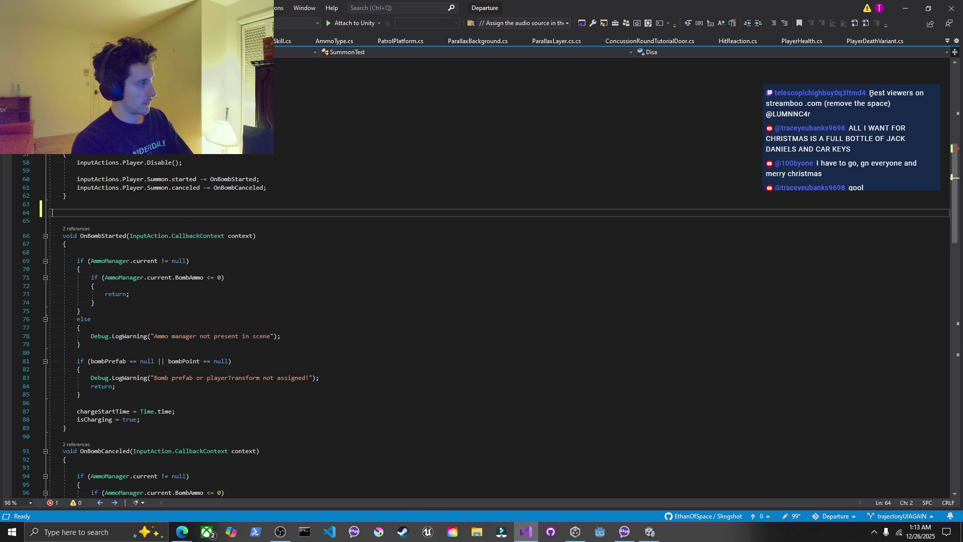
{"action": "key", "text": "Tab"}
{"action": "key", "text": "ctrl+space"}
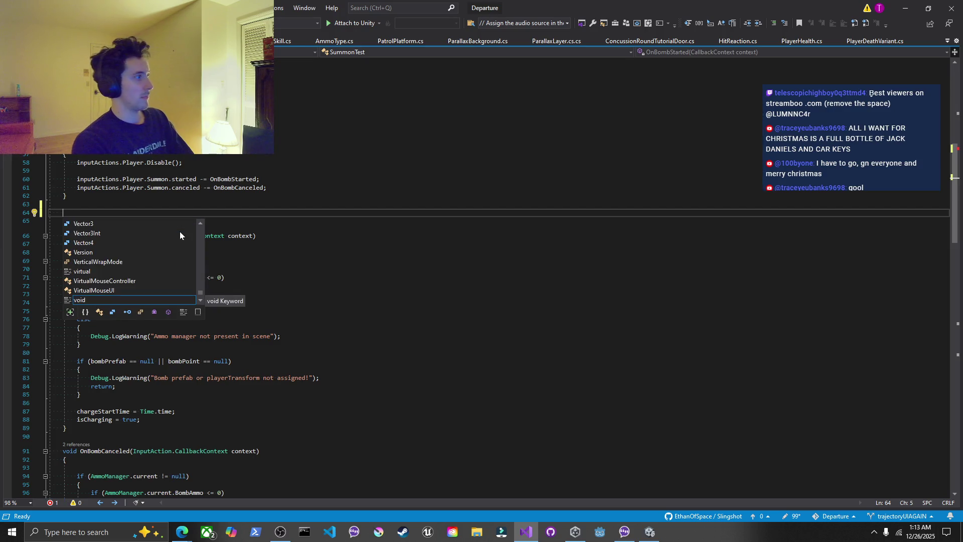
{"action": "type", "text": "bool"}
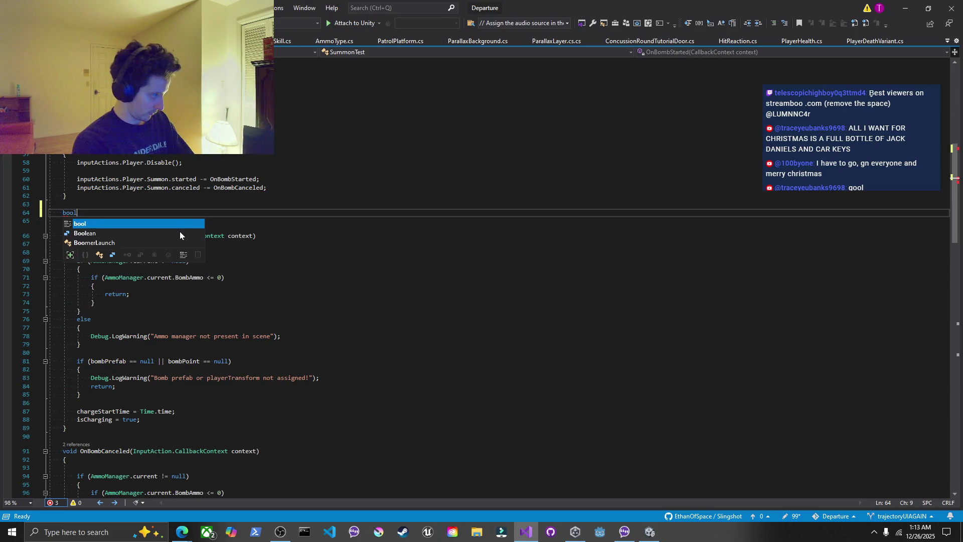
{"action": "type", "text": " D"}
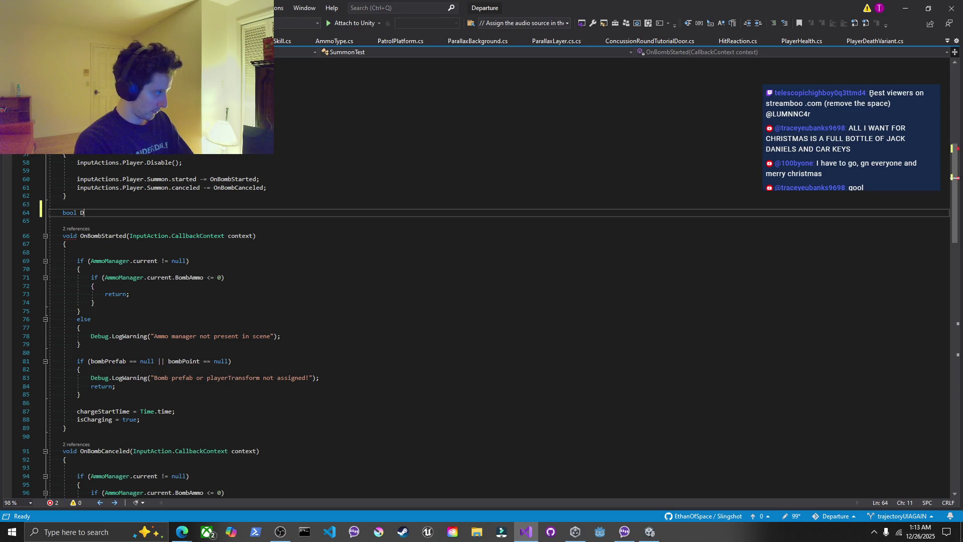
{"action": "type", "text": "isableBomb("}
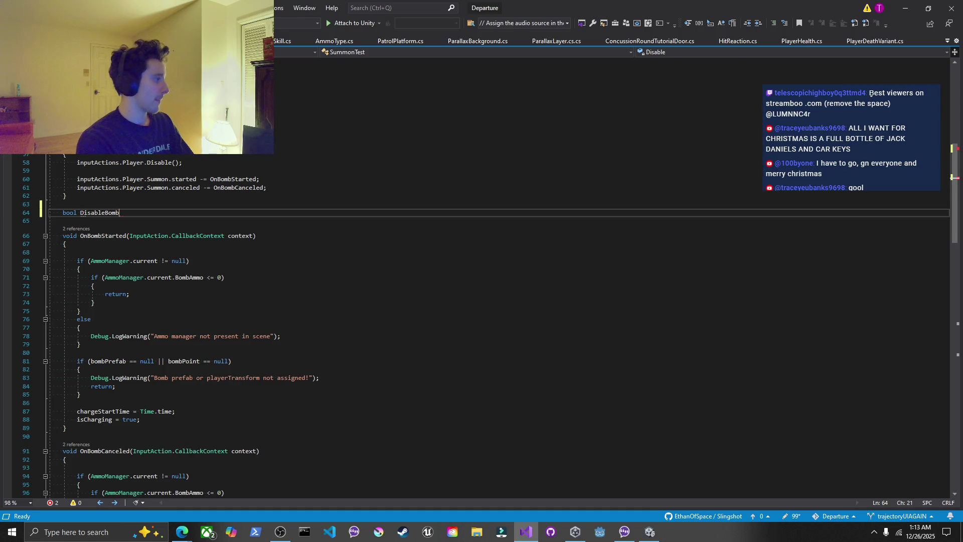
{"action": "type", "text": ")"}
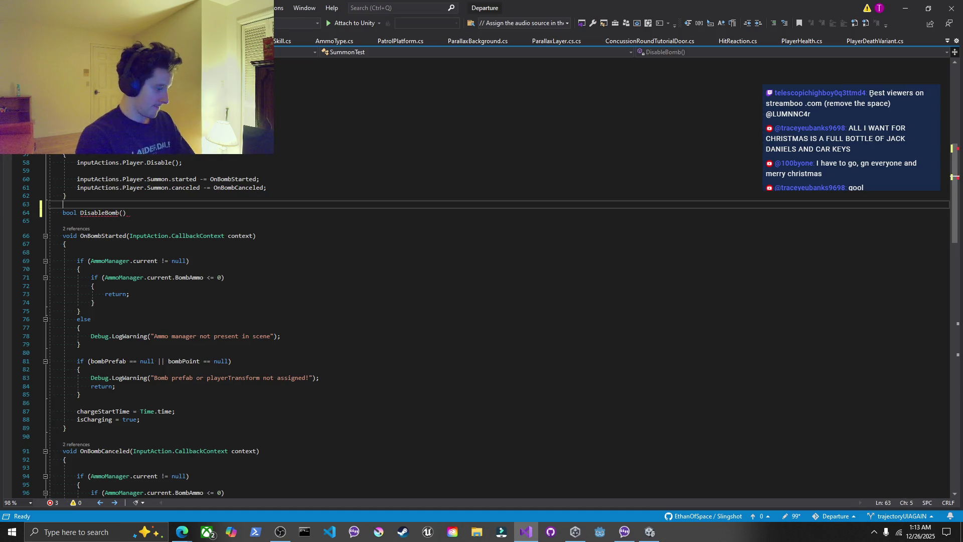
{"action": "key", "text": "Return"}
{"action": "type", "text": "{"}
{"action": "key", "text": "Return"}
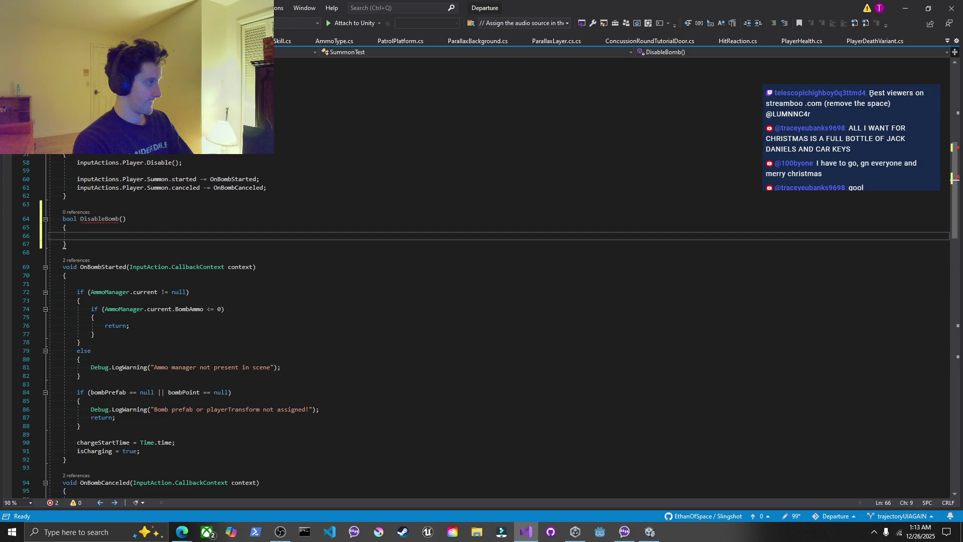
Give DisableBomb a bool enable parameter, discarding a started if statement
{"action": "left_click", "coordinate": [81, 219]}
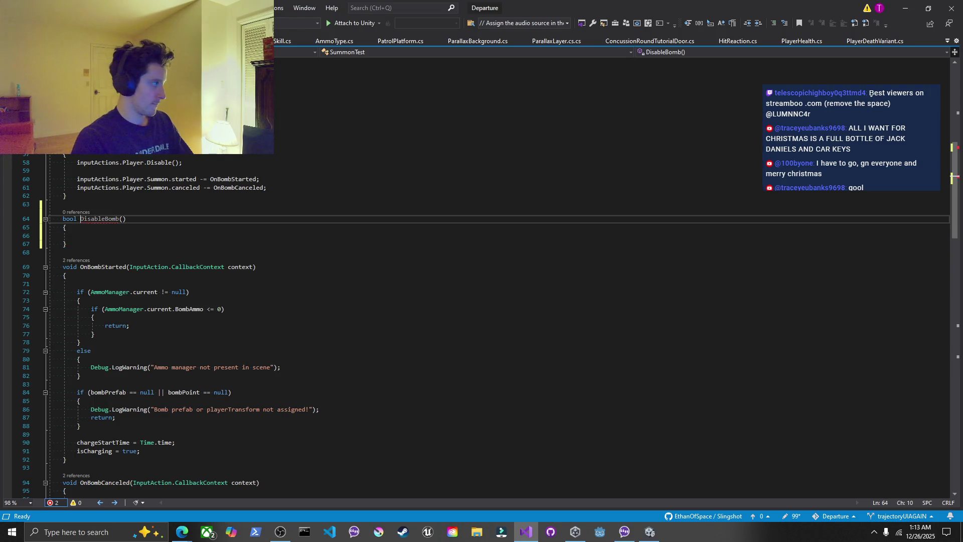
{"action": "left_click", "coordinate": [122, 219]}
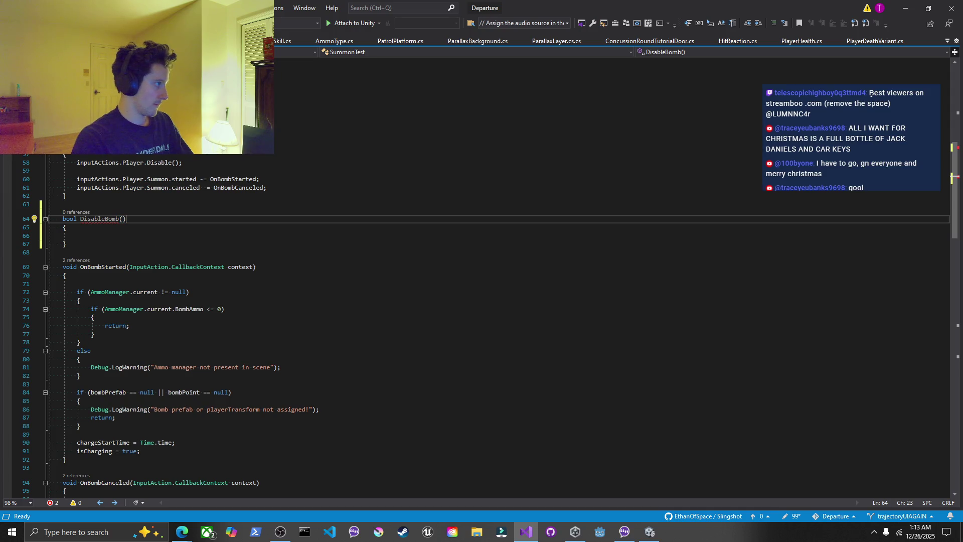
{"action": "type", "text": "bool t"}
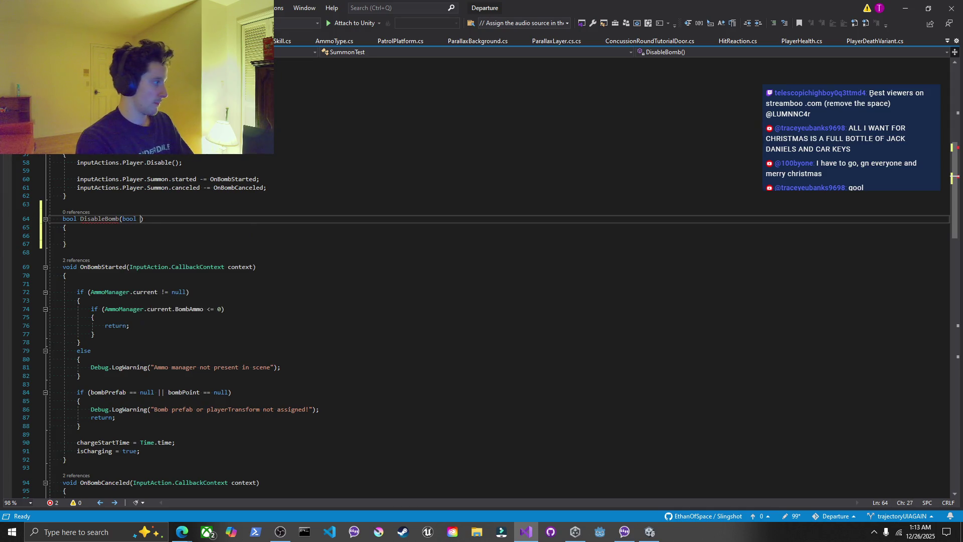
{"action": "key", "text": "BackSpace"}
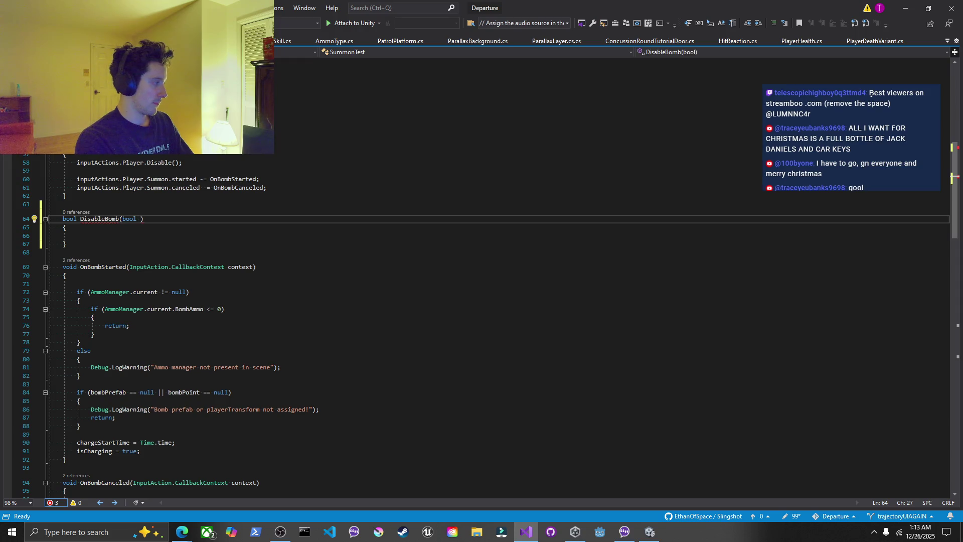
{"action": "type", "text": "enable"}
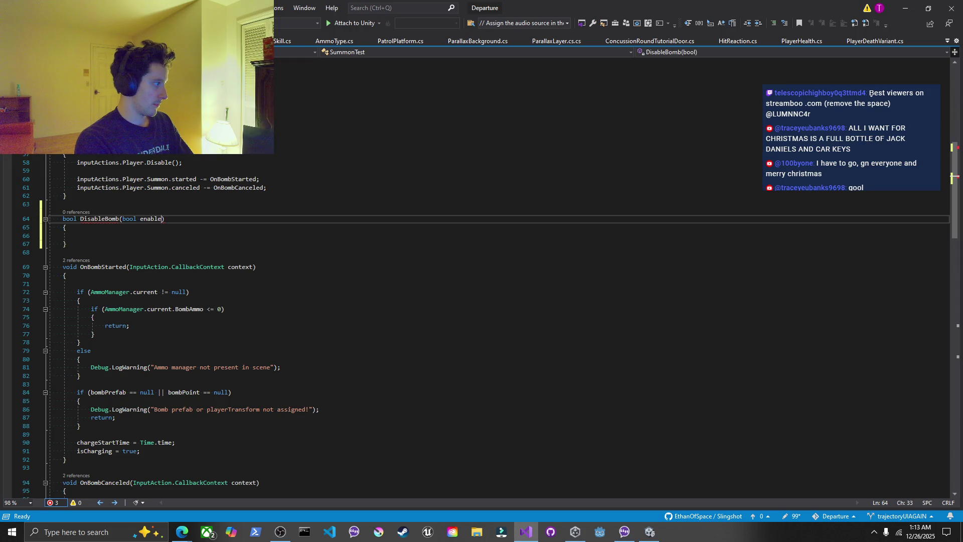
{"action": "key", "text": "Down"}
{"action": "key", "text": "Down"}
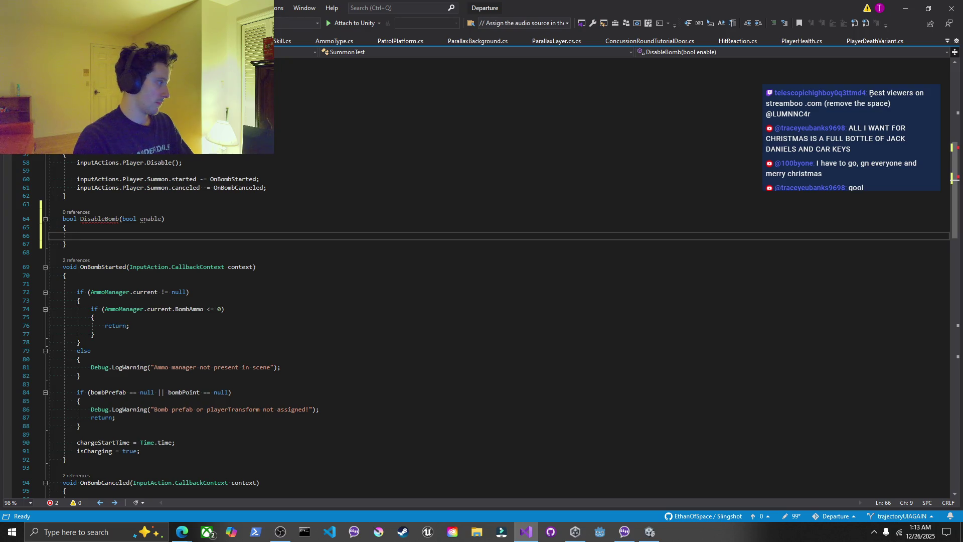
{"action": "type", "text": "if"}
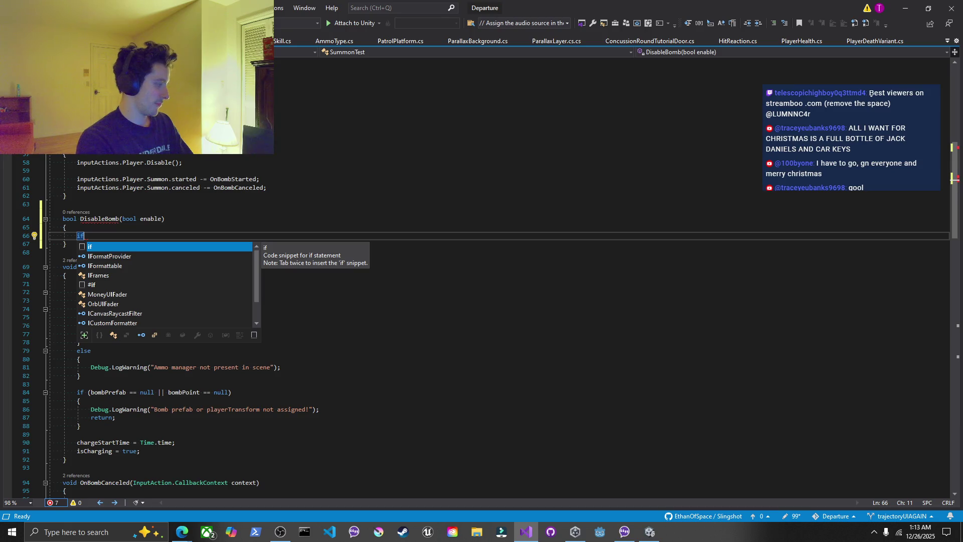
{"action": "type", "text": "(enable"}
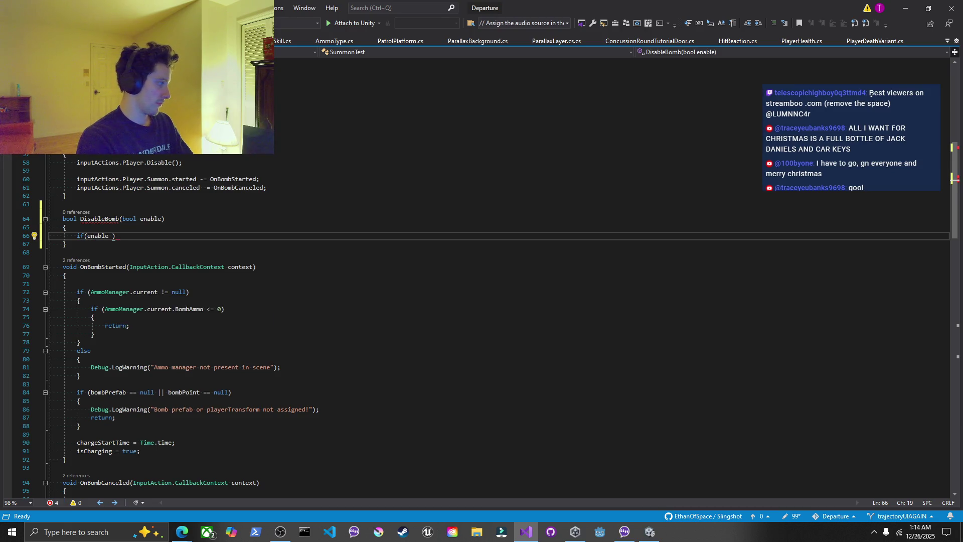
{"action": "key", "text": "BackSpace"}
{"action": "key", "text": "BackSpace"}
{"action": "key", "text": "BackSpace"}
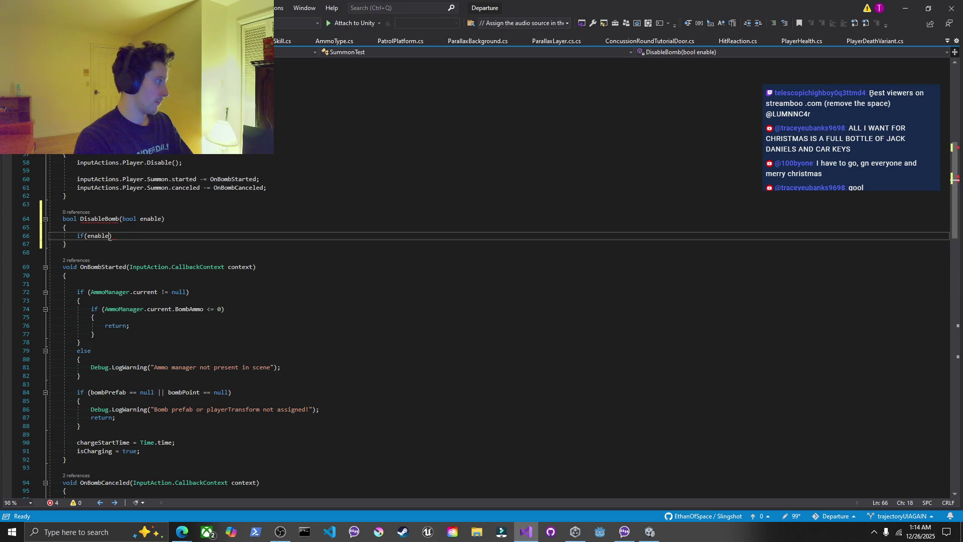
{"action": "key", "text": "Up"}
{"action": "key", "text": "Up"}
{"action": "key", "text": "Up"}
Add a bool canUse field; DisableBomb sets canUse = enable and returns canUse
{"action": "key", "text": "Return"}
{"action": "key", "text": "Return"}
{"action": "key", "text": "Return"}
{"action": "key", "text": "Up"}
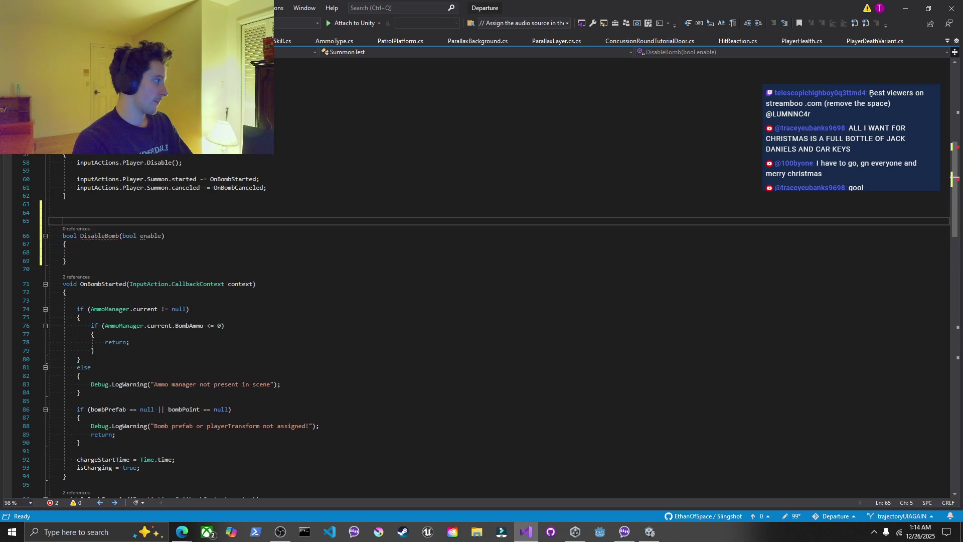
{"action": "type", "text": "bool canUse;"}
{"action": "key", "text": "Down"}
{"action": "key", "text": "Down"}
{"action": "key", "text": "Down"}
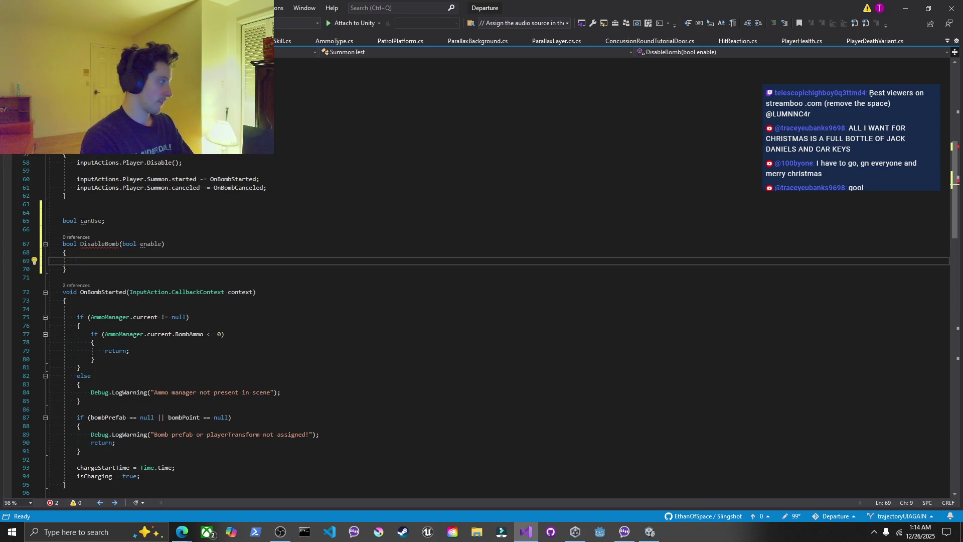
{"action": "type", "text": "canUse ="}
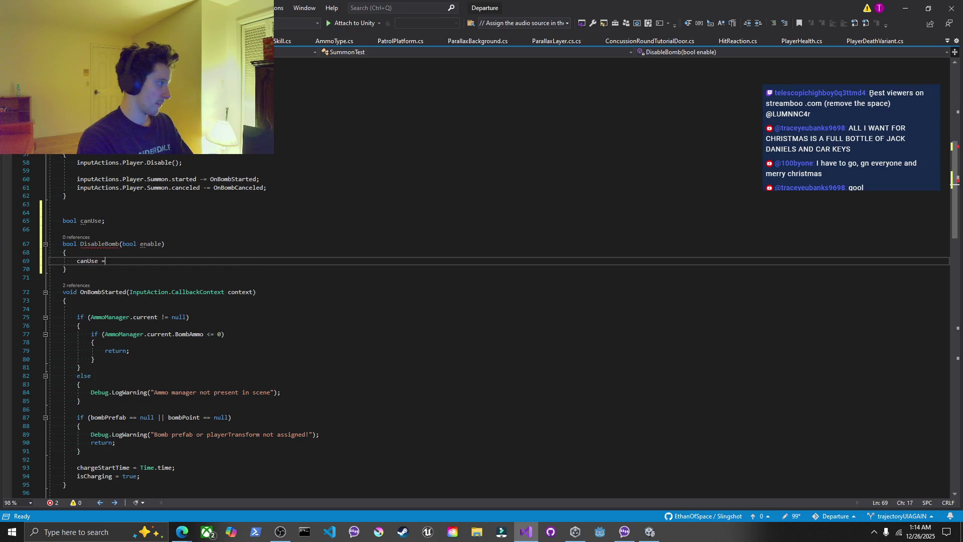
{"action": "type", "text": " enable;"}
{"action": "key", "text": "ctrl+s"}
{"action": "key", "text": "Up"}
{"action": "key", "text": "Up"}
{"action": "key", "text": "Down"}
{"action": "key", "text": "Down"}
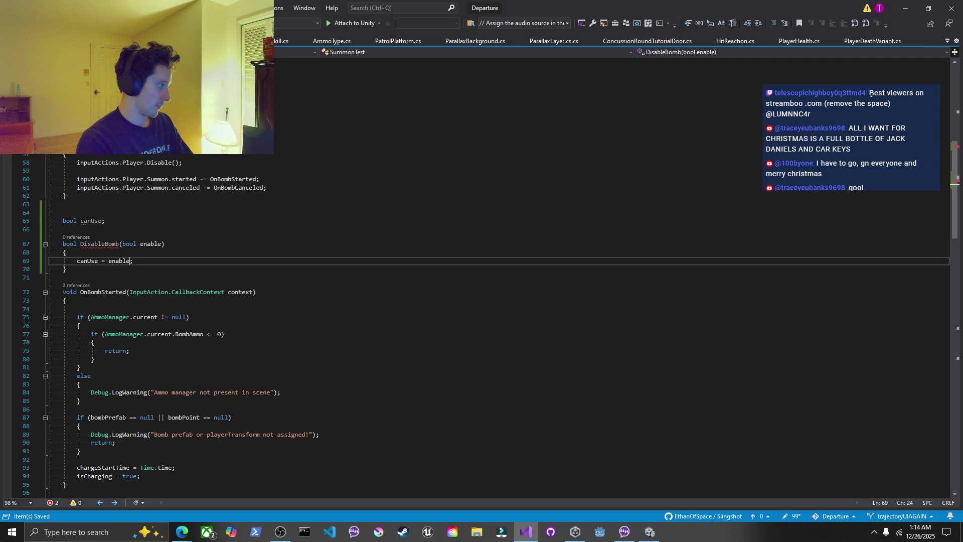
{"action": "key", "text": "Return"}
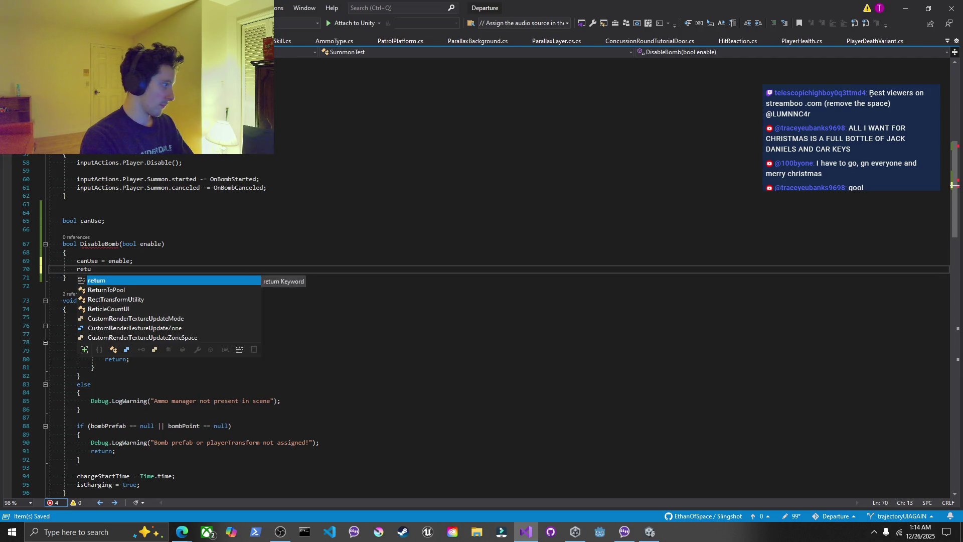
{"action": "type", "text": "rn canUse;"}
{"action": "key", "text": "Up"}
{"action": "key", "text": "Up"}
{"action": "key", "text": "Up"}
{"action": "key", "text": "Up"}
{"action": "key", "text": "Up"}
{"action": "key", "text": "End"}
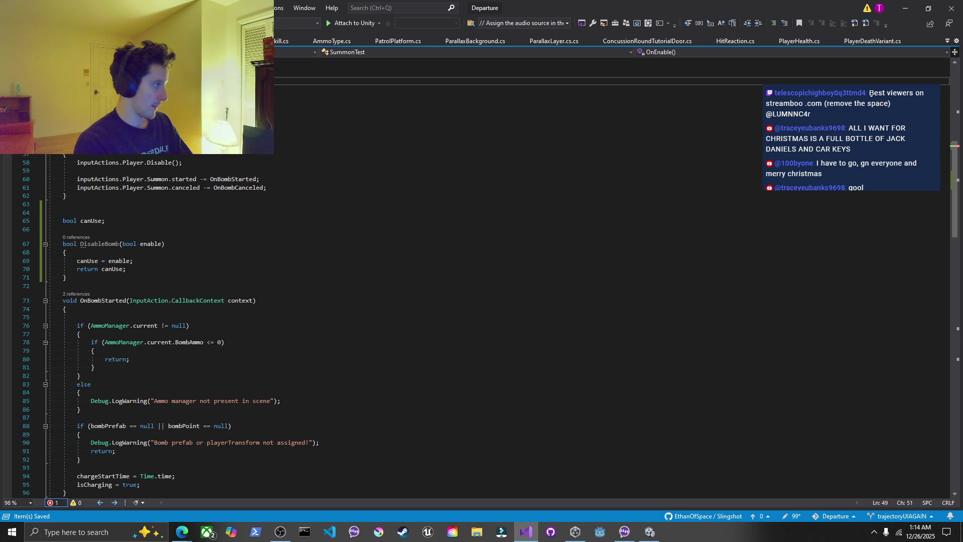
Add a DisableBomb(true); call at the end of the OnEnable line
{"action": "type", "text": "Dis"}
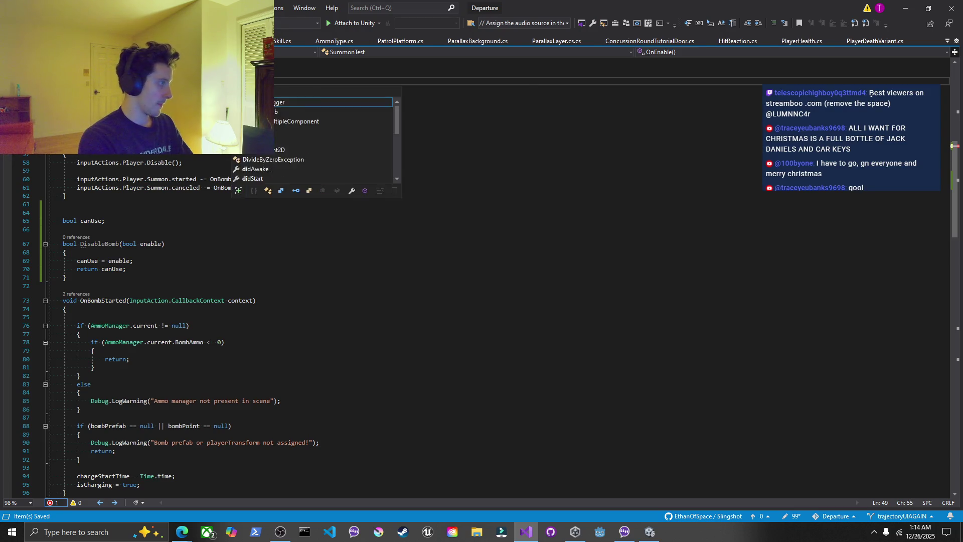
{"action": "key", "text": "Escape"}
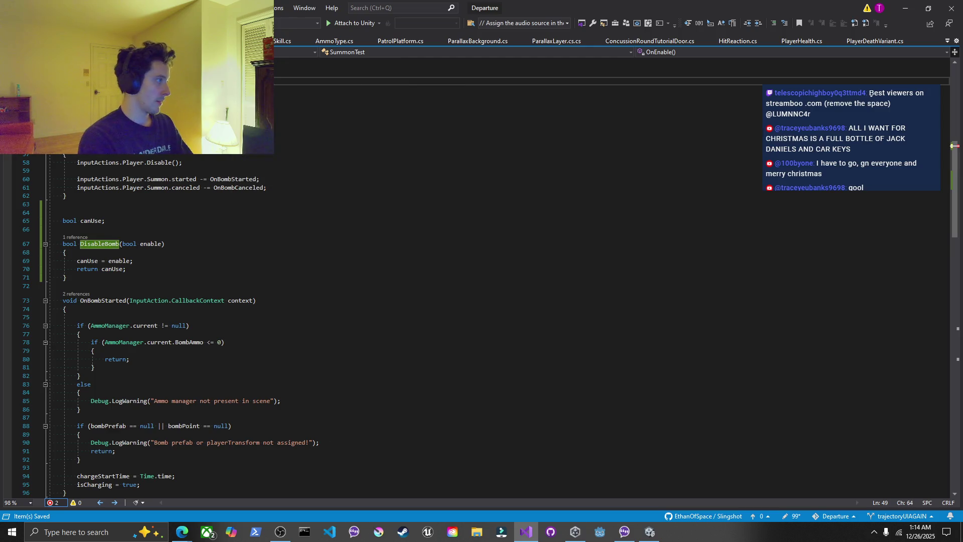
{"action": "type", "text": "("}
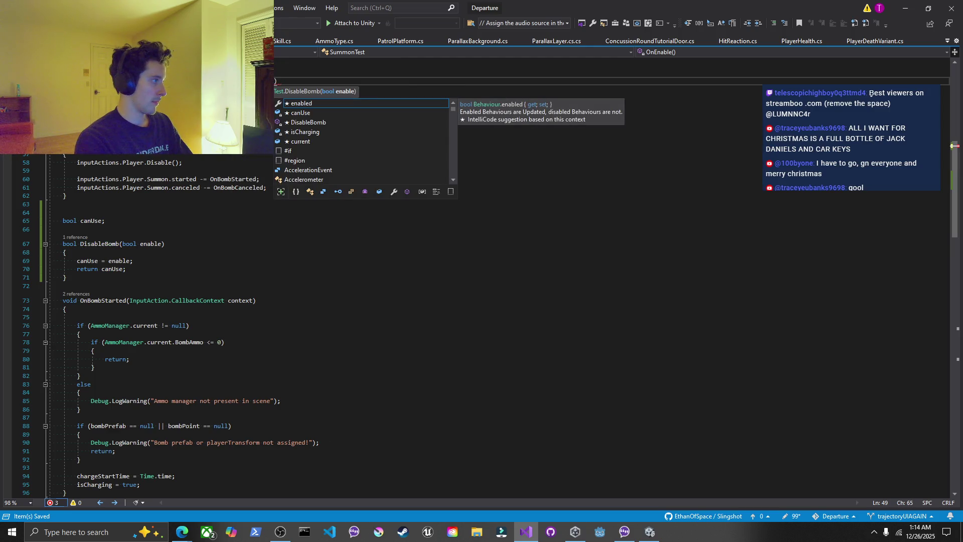
{"action": "type", "text": "true);"}
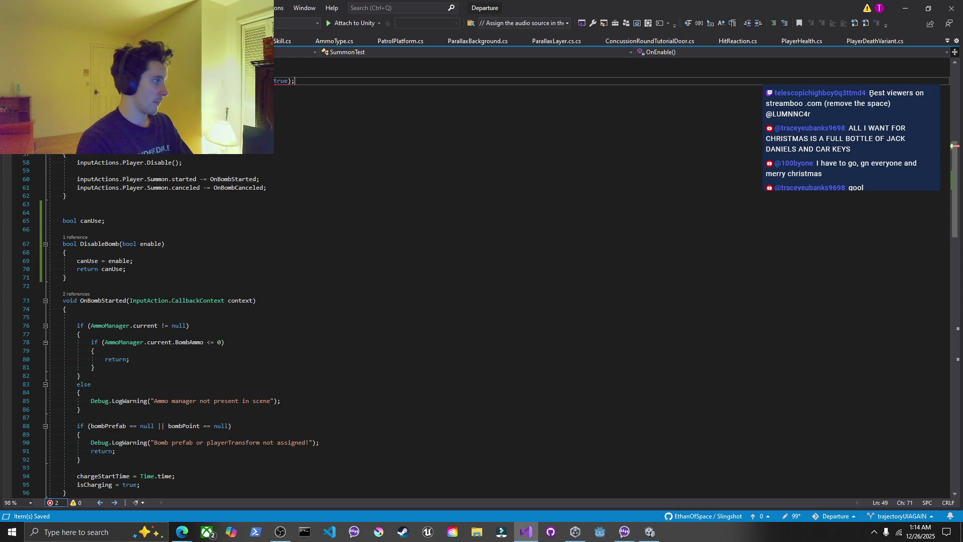
{"action": "scroll", "coordinate": [482, 301], "scroll_direction": "up", "scroll_amount": 1}
{"action": "mouse_move", "coordinate": [67, 302]}
{"action": "left_mouse_down"}
{"action": "mouse_move", "coordinate": [75, 285]}
{"action": "mouse_move", "coordinate": [50, 165]}
{"action": "mouse_move", "coordinate": [67, 72]}
{"action": "left_mouse_up"}
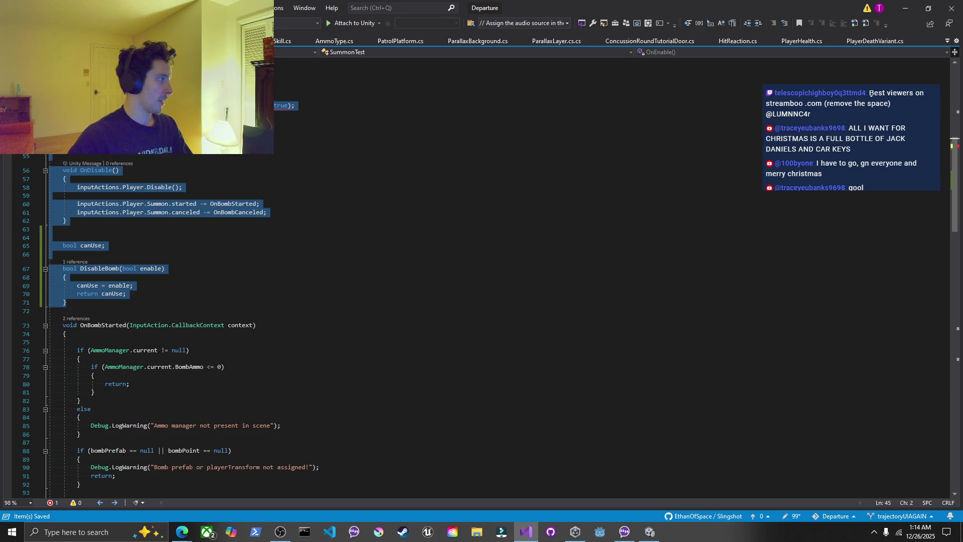
{"action": "left_click", "coordinate": [76, 114]}
{"action": "key", "text": "alt+Tab"}
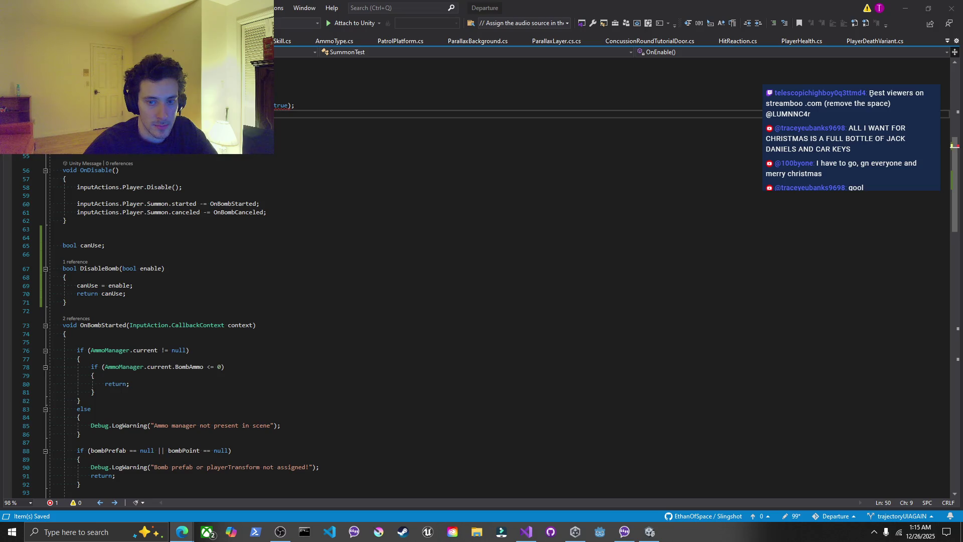
Remove DisableBomb's bool enable parameter and change its body to canUse = !canUse;
{"action": "left_click", "coordinate": [291, 106]}
{"action": "key", "text": "BackSpace"}
{"action": "key", "text": "BackSpace"}
{"action": "key", "text": "BackSpace"}
{"action": "key", "text": "BackSpace"}
{"action": "key", "text": "BackSpace"}
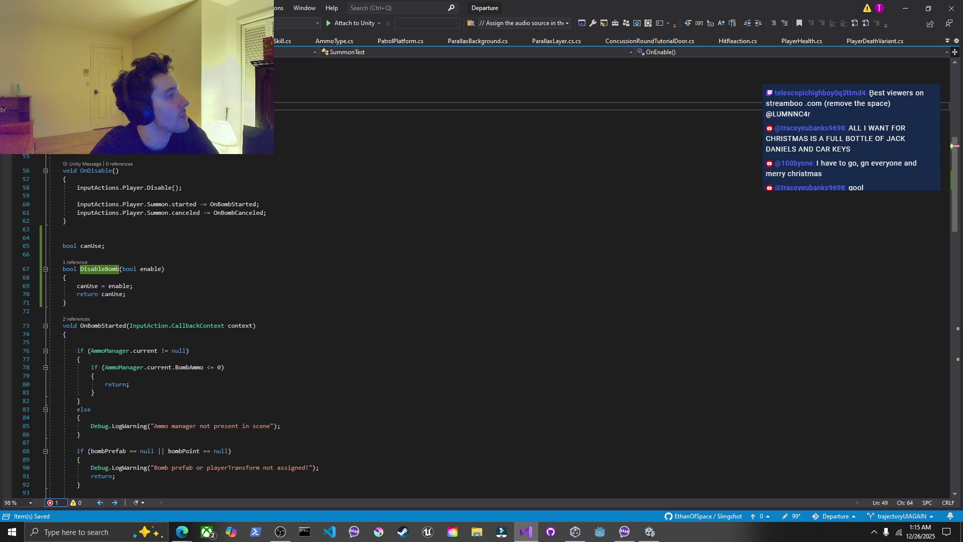
{"action": "left_click", "coordinate": [77, 115]}
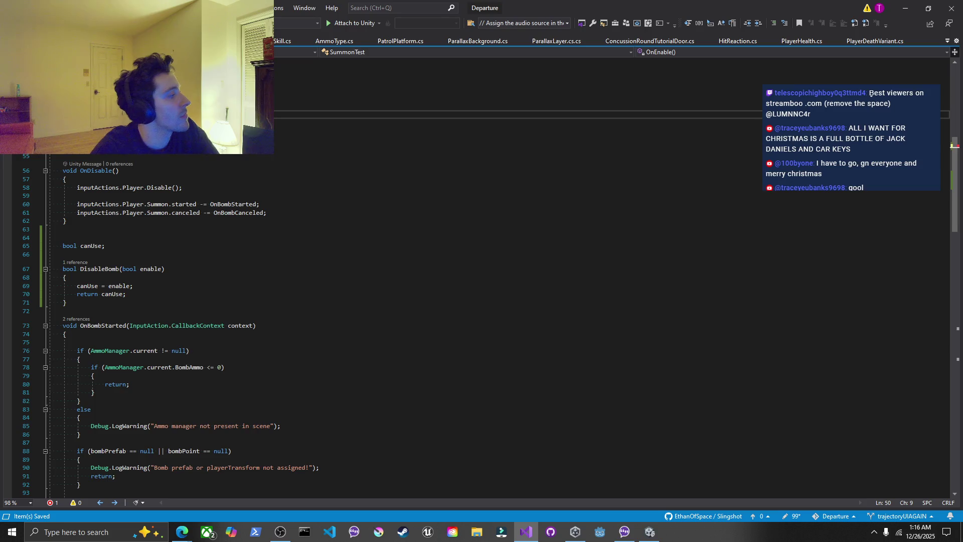
{"action": "left_click", "coordinate": [158, 268]}
{"action": "key", "text": "BackSpace"}
{"action": "key", "text": "ctrl+BackSpace"}
{"action": "key", "text": "ctrl+BackSpace"}
{"action": "key", "text": "Down"}
{"action": "key", "text": "Down"}
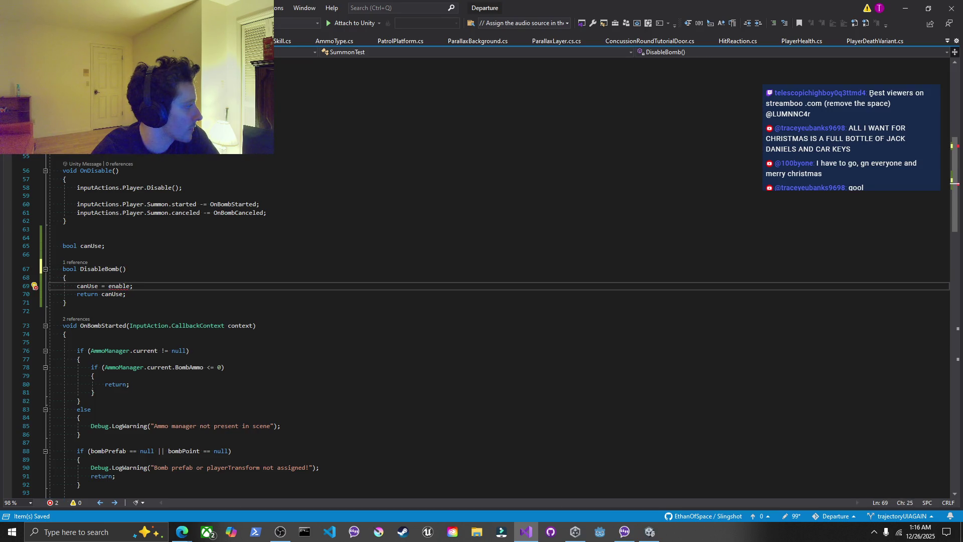
{"action": "key", "text": "BackSpace"}
{"action": "key", "text": "BackSpace"}
{"action": "key", "text": "BackSpace"}
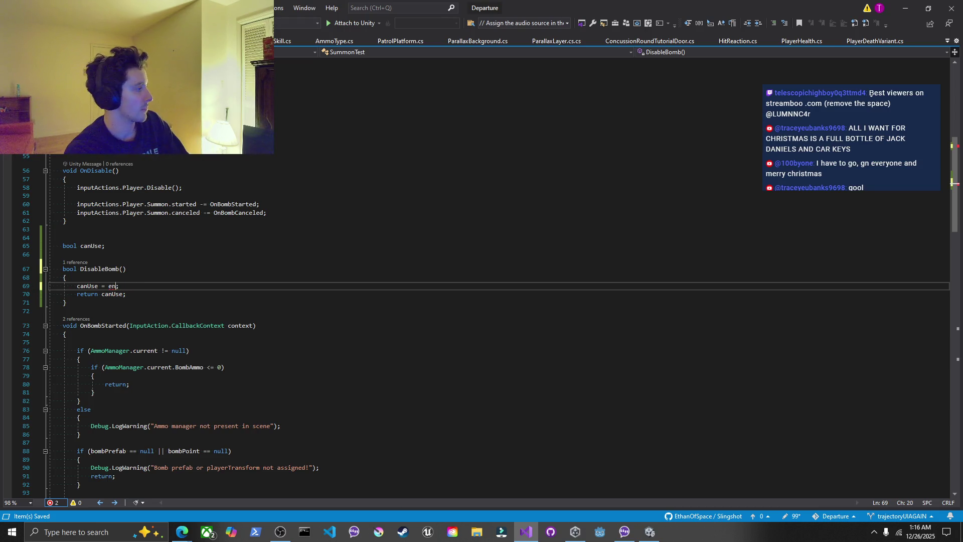
{"action": "type", "text": "!canUse"}
{"action": "key", "text": "Down"}
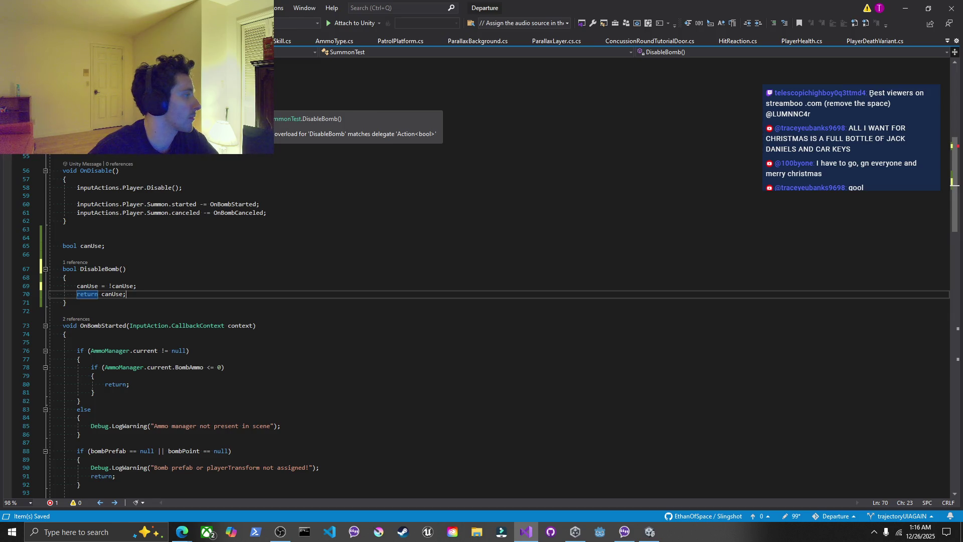
Delete the return canUse line and change DisableBomb's return type to void
{"action": "key", "text": "shift+Home"}
{"action": "key", "text": "shift+Home"}
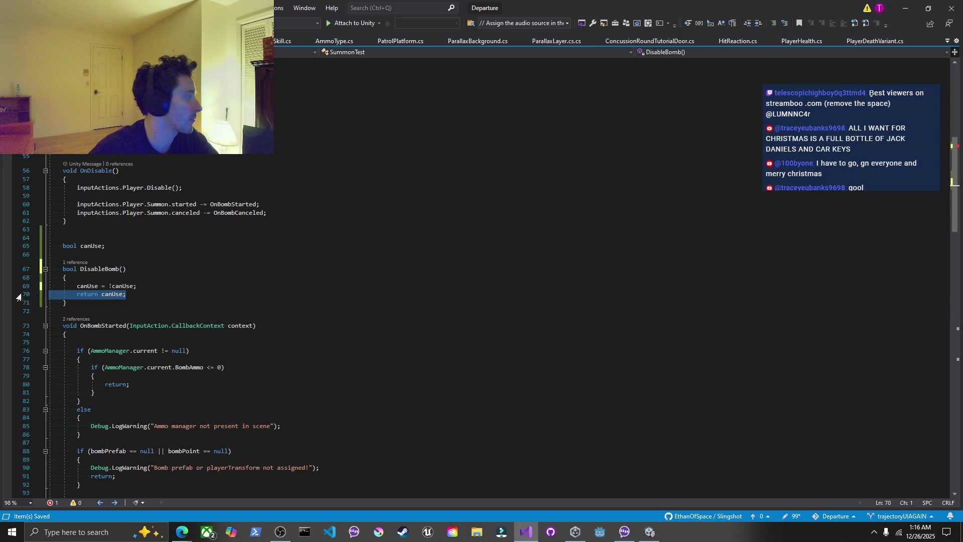
{"action": "key", "text": "BackSpace"}
{"action": "double_click", "coordinate": [69, 269]}
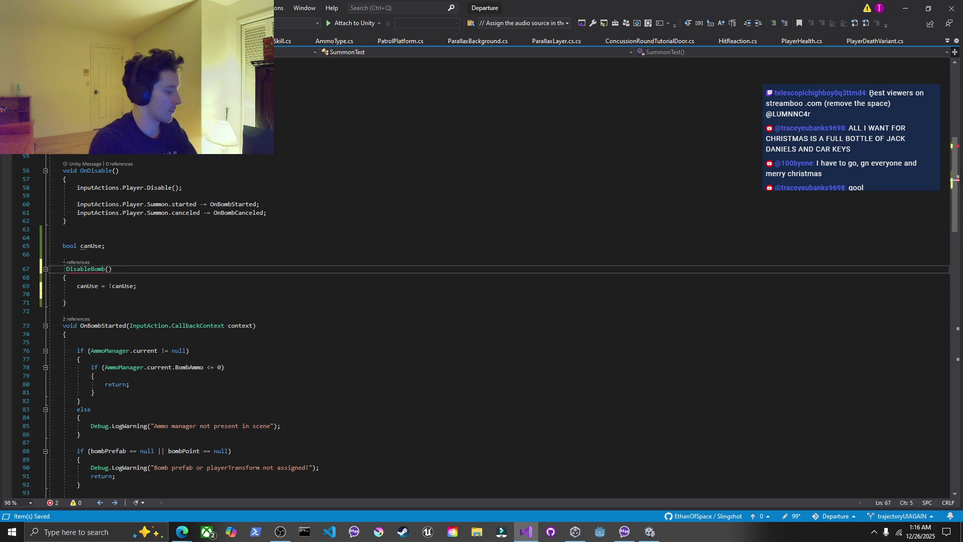
{"action": "type", "text": "void"}
{"action": "left_click", "coordinate": [105, 246]}
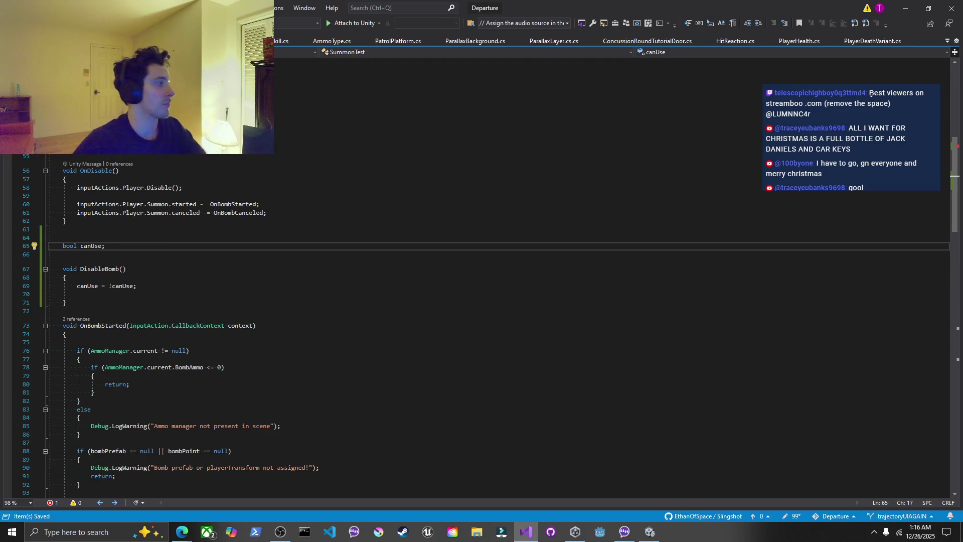
{"action": "left_click", "coordinate": [225, 105]}
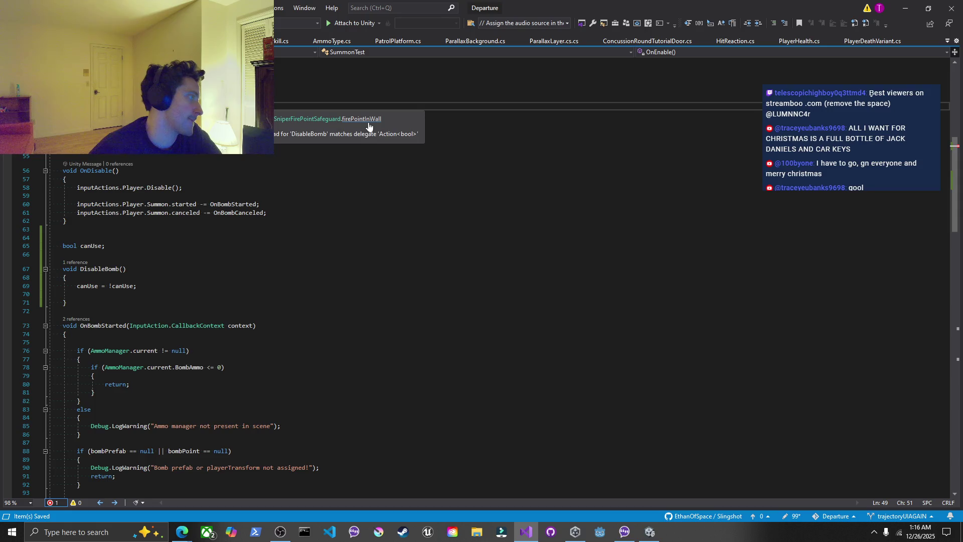
{"action": "scroll", "coordinate": [482, 276], "scroll_direction": "up", "scroll_amount": 2}
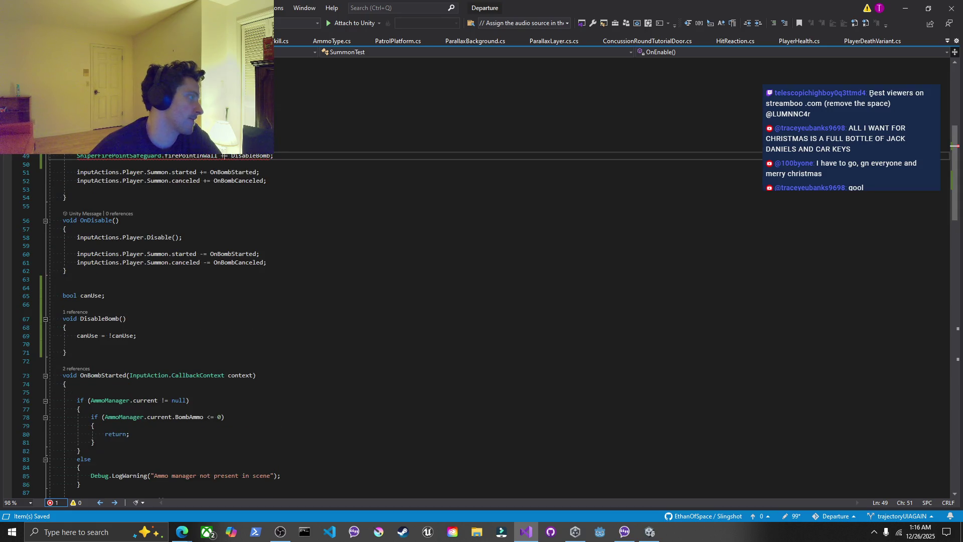
{"action": "scroll", "coordinate": [481, 326], "scroll_direction": "down", "scroll_amount": 4}
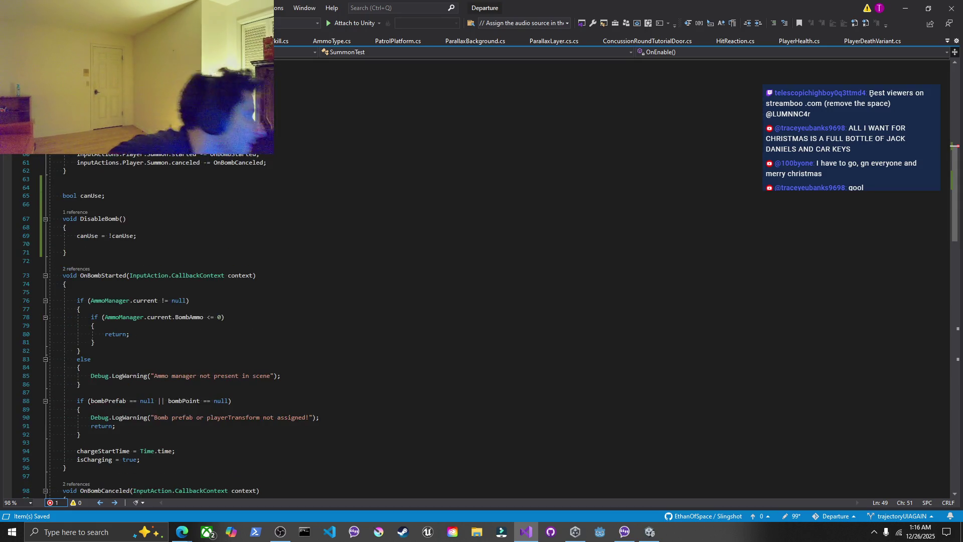
{"action": "left_click", "coordinate": [137, 235]}
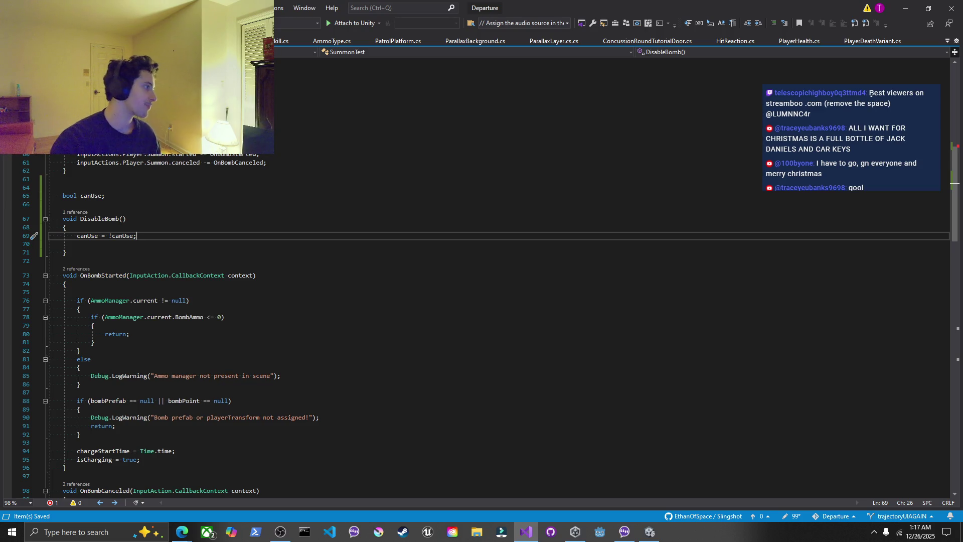
{"action": "scroll", "coordinate": [491, 319], "scroll_direction": "up", "scroll_amount": 2}
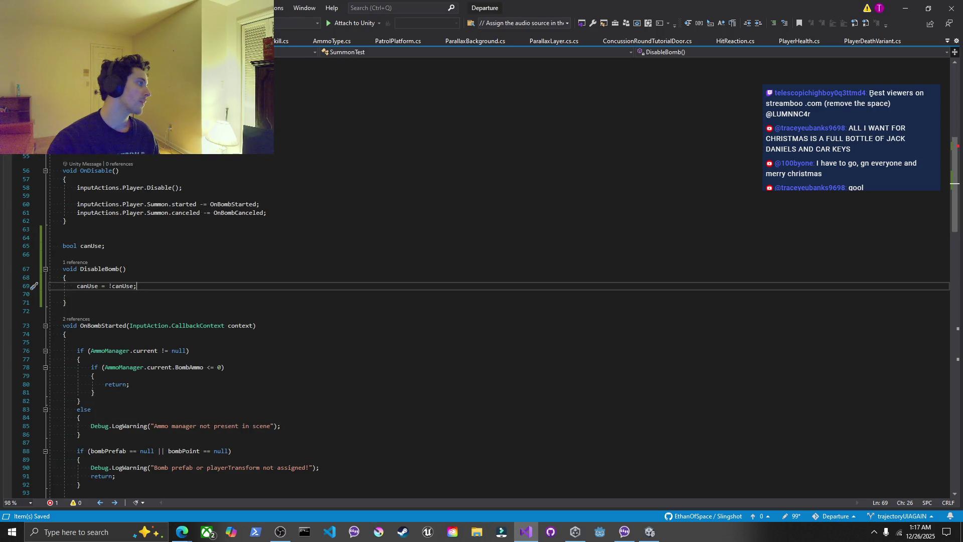
{"action": "key", "text": "ctrl+Tab"}
{"action": "key", "text": "Down"}
{"action": "key", "text": "Down"}
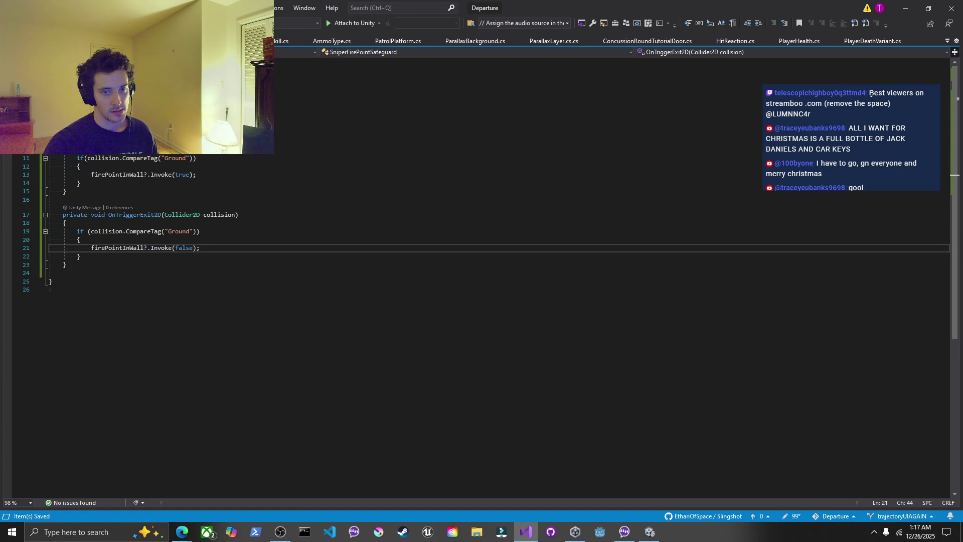
{"action": "key", "text": "alt+Tab"}
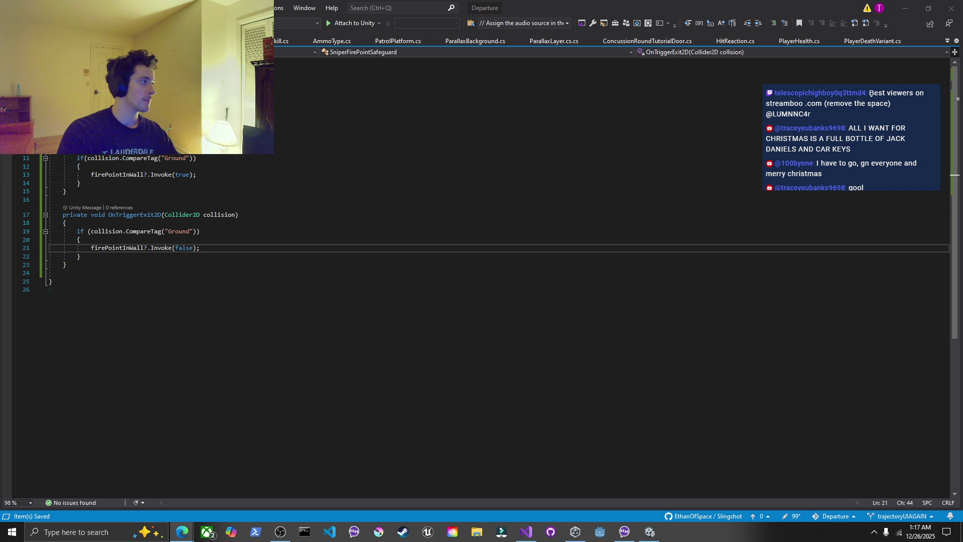
{"action": "key", "text": "ctrl+minus"}
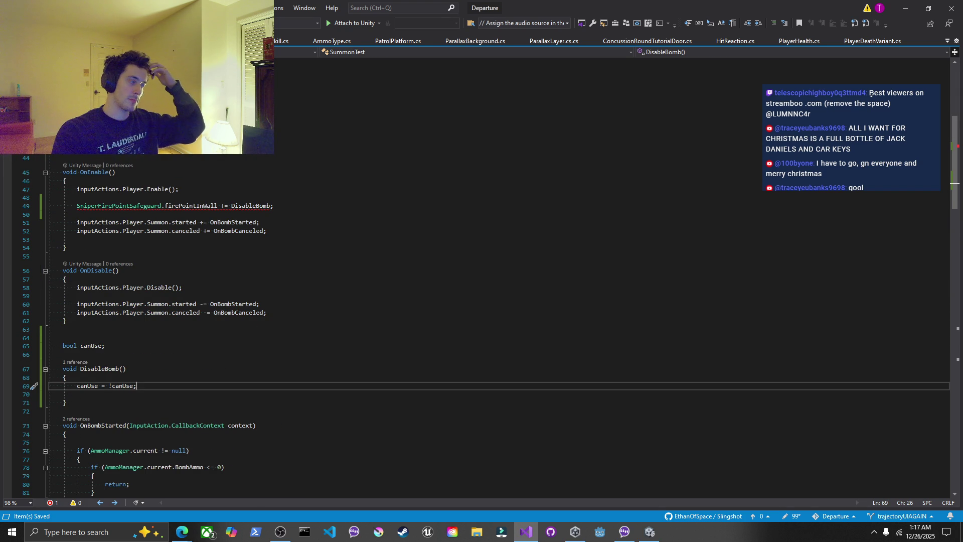
{"action": "mouse_move", "coordinate": [189, 206]}
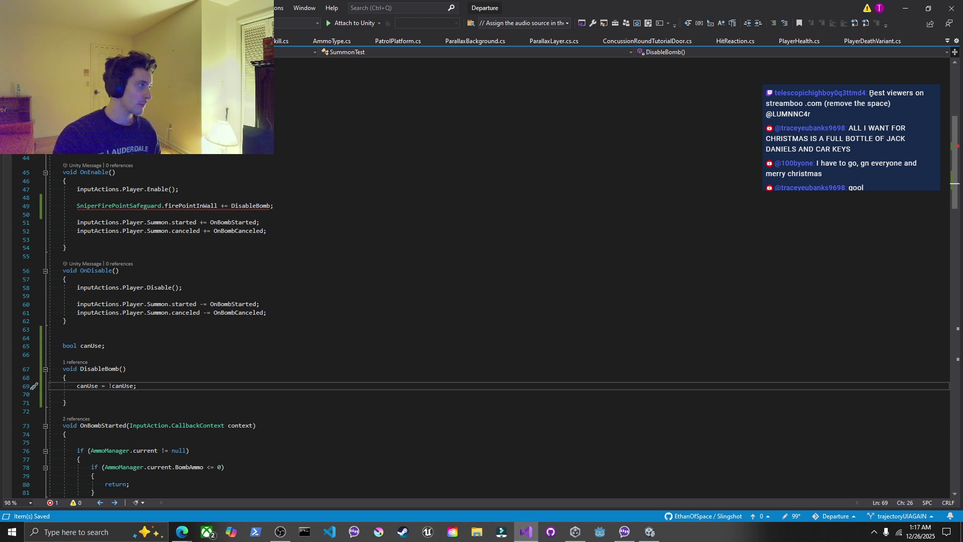
{"action": "key", "text": "ctrl+Tab"}
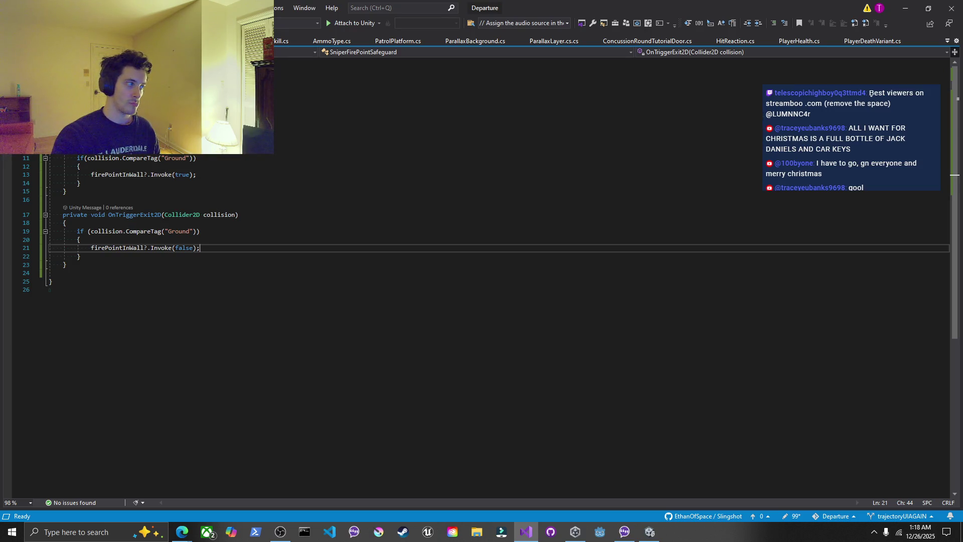
{"action": "key", "text": "ctrl+Tab"}
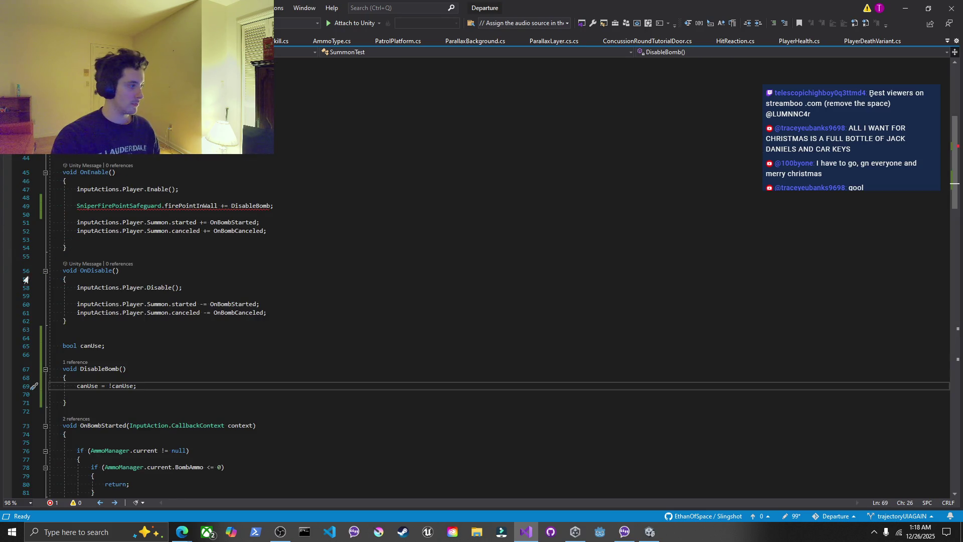
{"action": "left_click", "coordinate": [123, 368]}
Change DisableBomb to take bool isInWall and set canUse = isInWall, then save
{"action": "type", "text": "bool is"}
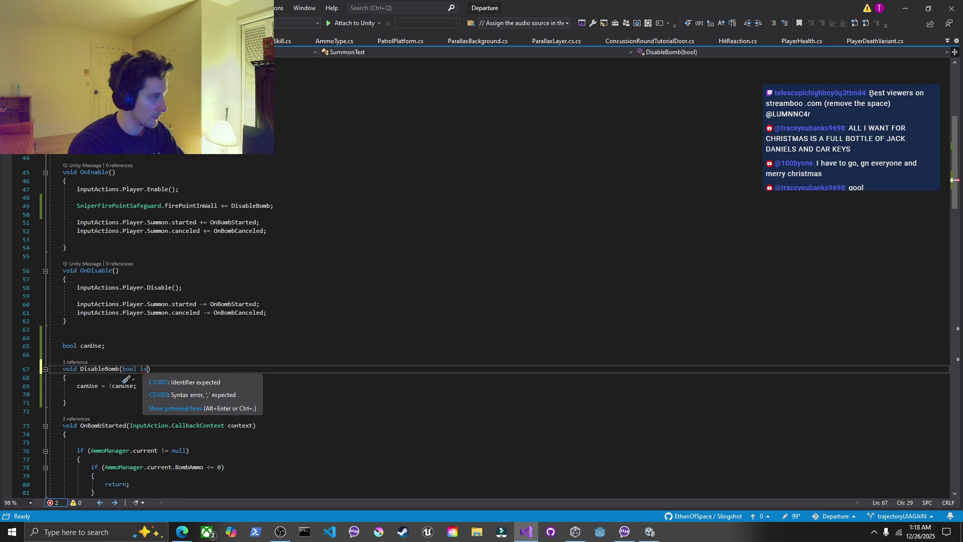
{"action": "type", "text": "InWall"}
{"action": "key", "text": "Down"}
{"action": "key", "text": "Down"}
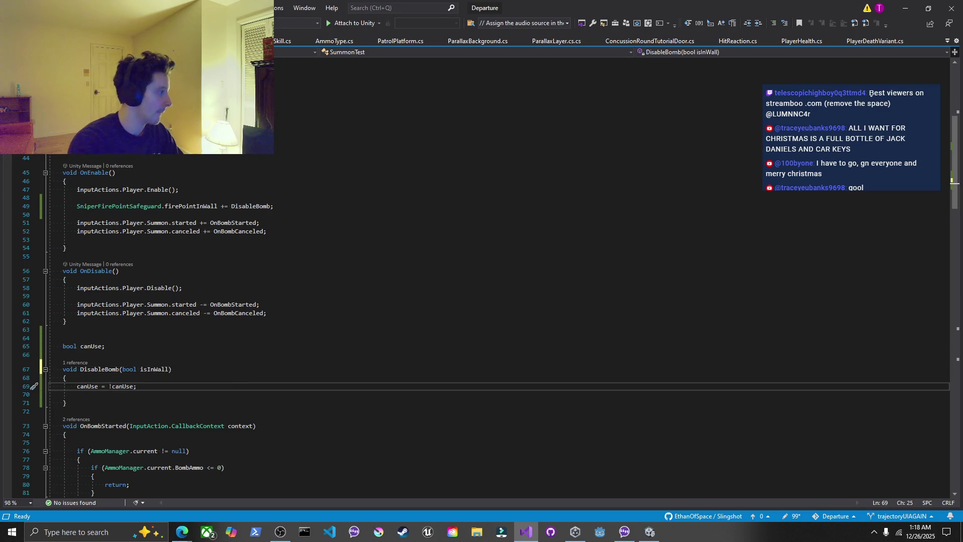
{"action": "key", "text": "BackSpace"}
{"action": "key", "text": "BackSpace"}
{"action": "key", "text": "BackSpace"}
{"action": "type", "text": "is"}
{"action": "key", "text": "Tab"}
{"action": "key", "text": "ctrl+s"}
{"action": "left_click", "coordinate": [105, 346]}
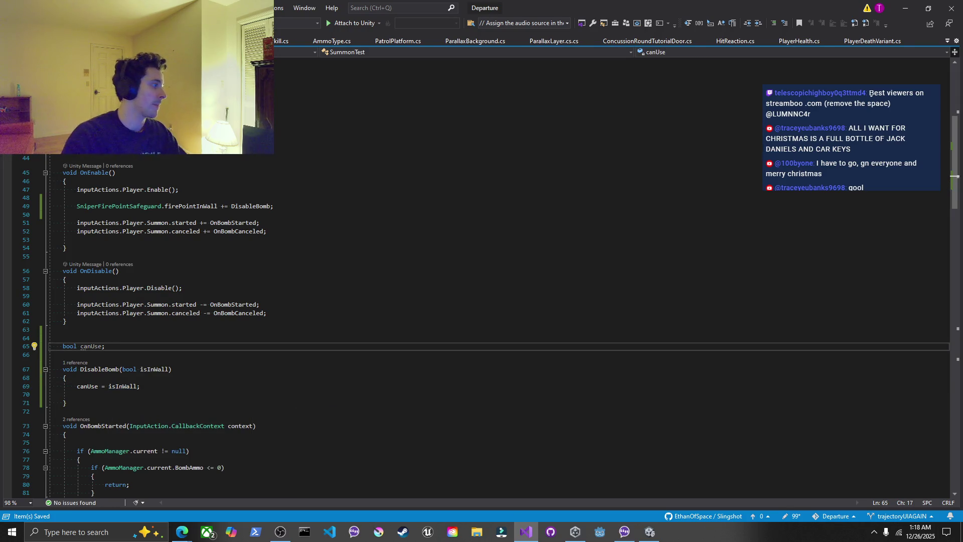
{"action": "left_click", "coordinate": [141, 394]}
{"action": "key", "text": "BackSpace"}
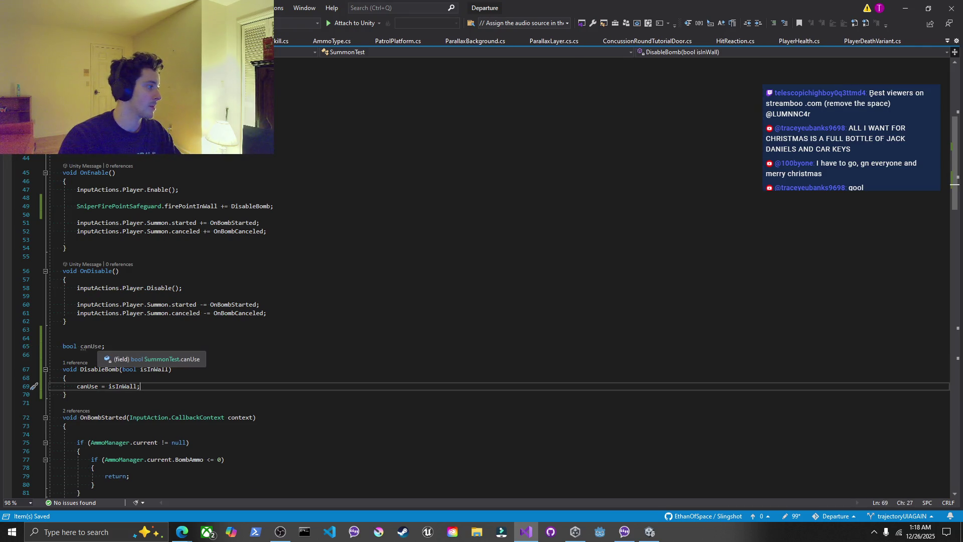
{"action": "left_click", "coordinate": [90, 346]}
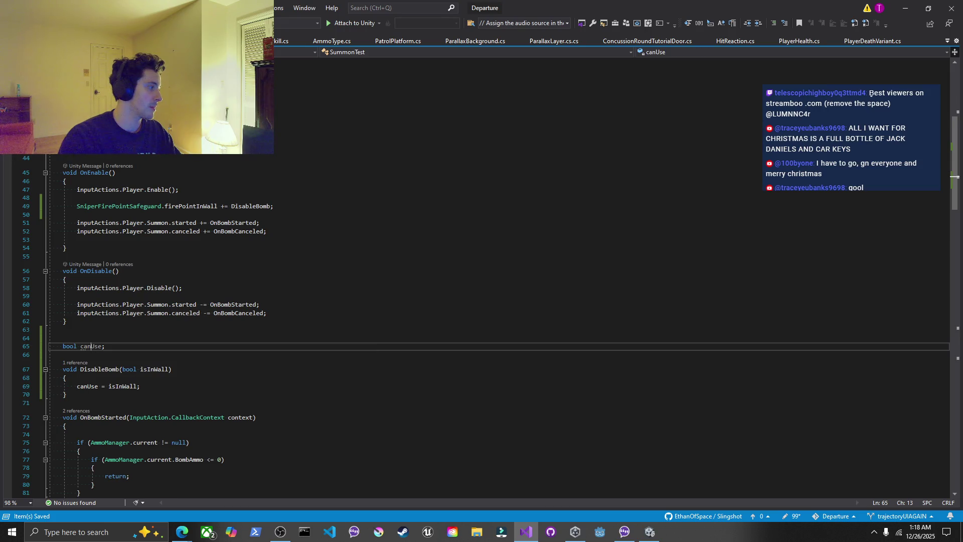
Collapse the SpawnBomb, BombCooldown and Update methods
{"action": "scroll", "coordinate": [91, 346], "scroll_direction": "down", "scroll_amount": 3}
{"action": "scroll", "coordinate": [122, 405], "scroll_direction": "down", "scroll_amount": 7}
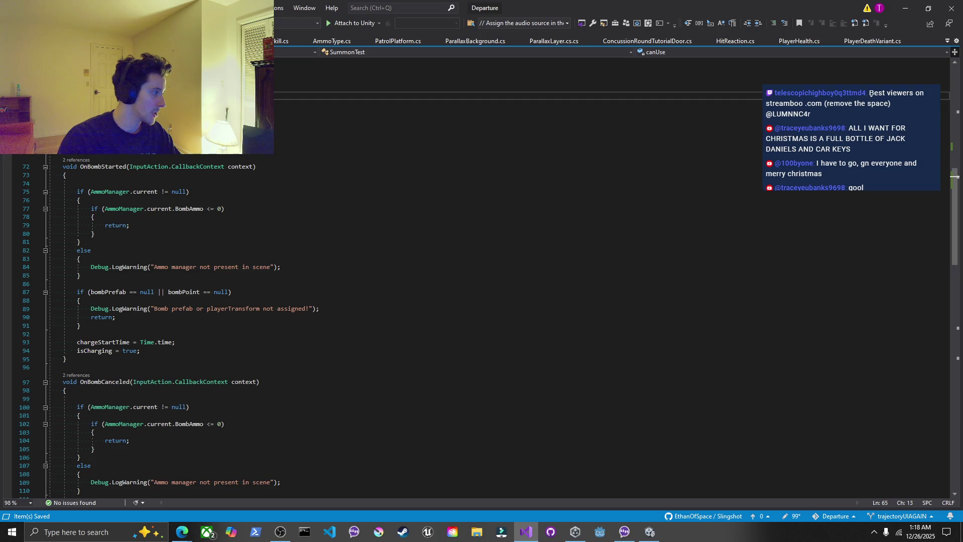
{"action": "scroll", "coordinate": [122, 405], "scroll_direction": "down", "scroll_amount": 11}
{"action": "scroll", "coordinate": [475, 325], "scroll_direction": "down", "scroll_amount": 7}
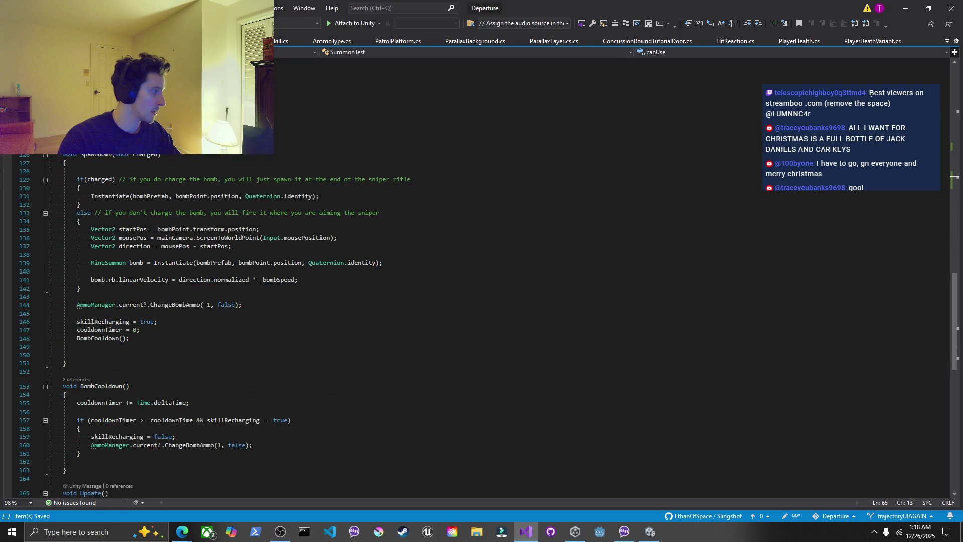
{"action": "left_click", "coordinate": [46, 155]}
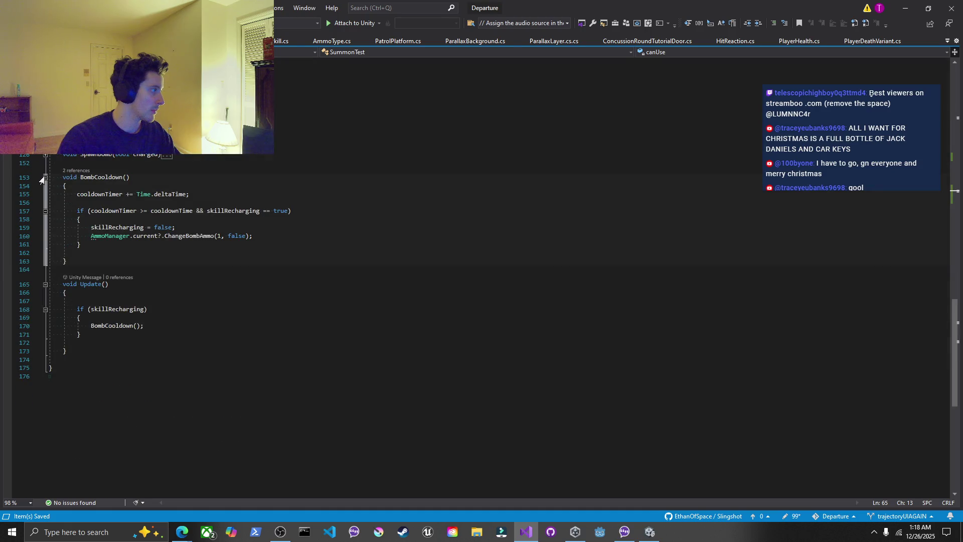
{"action": "left_click", "coordinate": [45, 177]}
{"action": "left_click", "coordinate": [44, 200]}
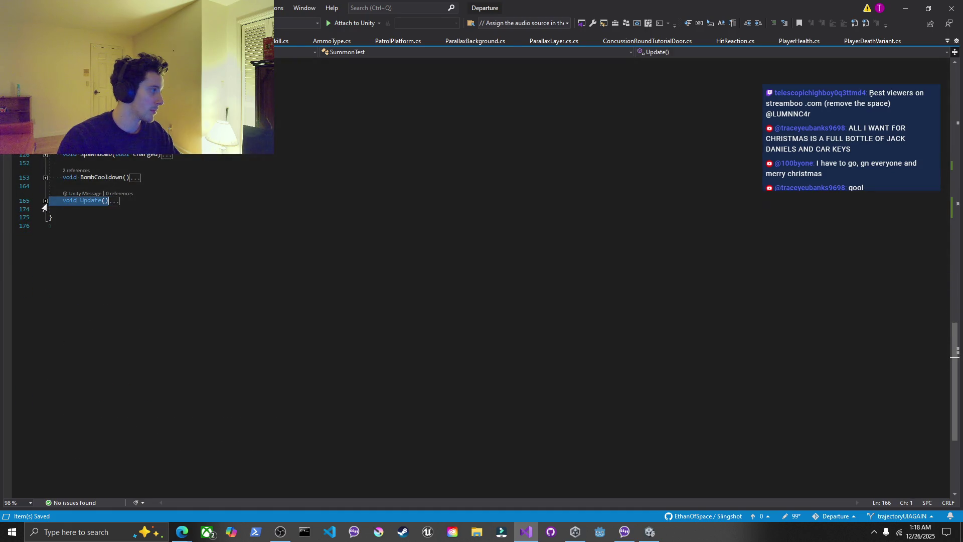
{"action": "key", "text": "End"}
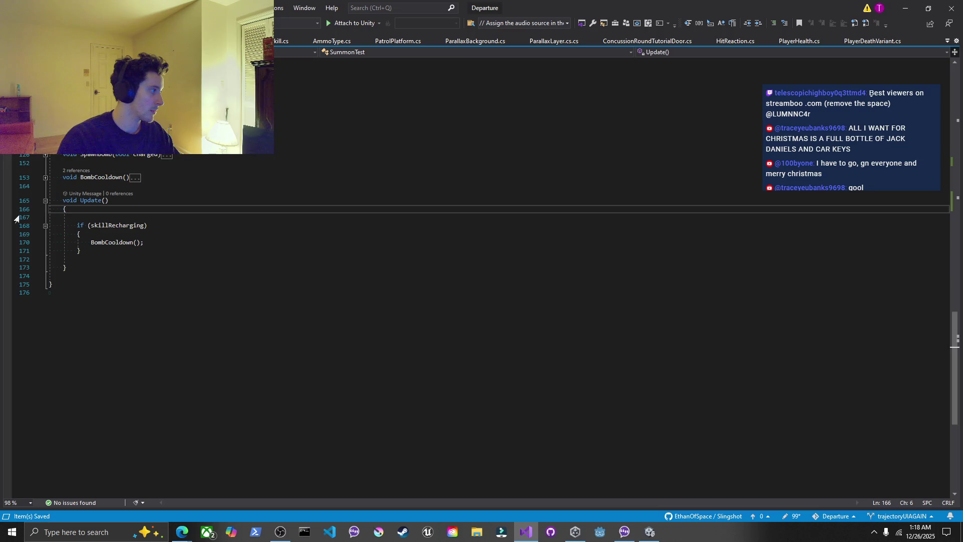
{"action": "left_click", "coordinate": [45, 200]}
{"action": "scroll", "coordinate": [45, 200], "scroll_direction": "up", "scroll_amount": 15}
{"action": "scroll", "coordinate": [481, 326], "scroll_direction": "up", "scroll_amount": 3}
Add 'if(!canUse) return;' at the top of OnBombStarted
{"action": "left_click", "coordinate": [76, 259]}
{"action": "key", "text": "Return"}
{"action": "key", "text": "Return"}
{"action": "key", "text": "Up"}
{"action": "type", "text": "if(canUse"}
{"action": "left_click", "coordinate": [102, 267]}
{"action": "type", "text": "!"}
{"action": "key", "text": "End"}
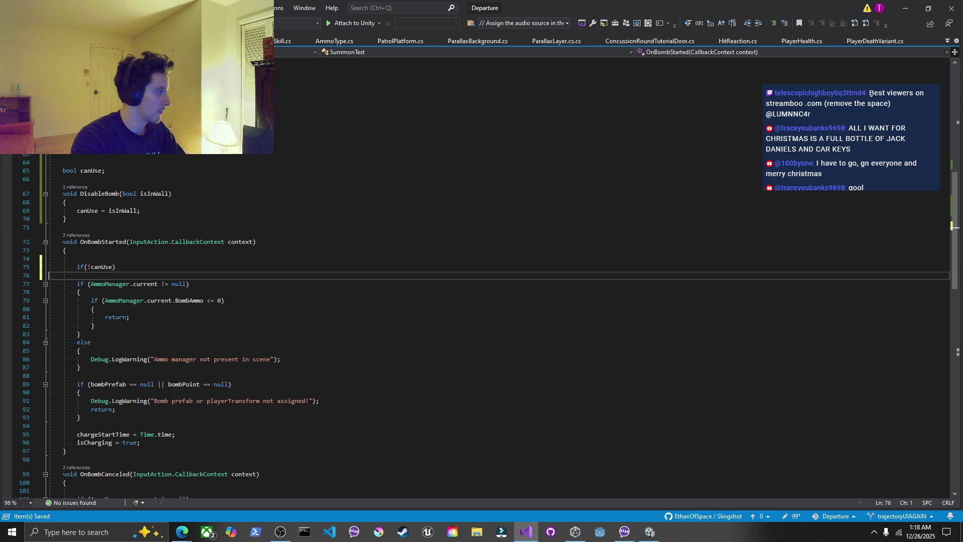
{"action": "key", "text": "Return"}
{"action": "type", "text": "return;"}
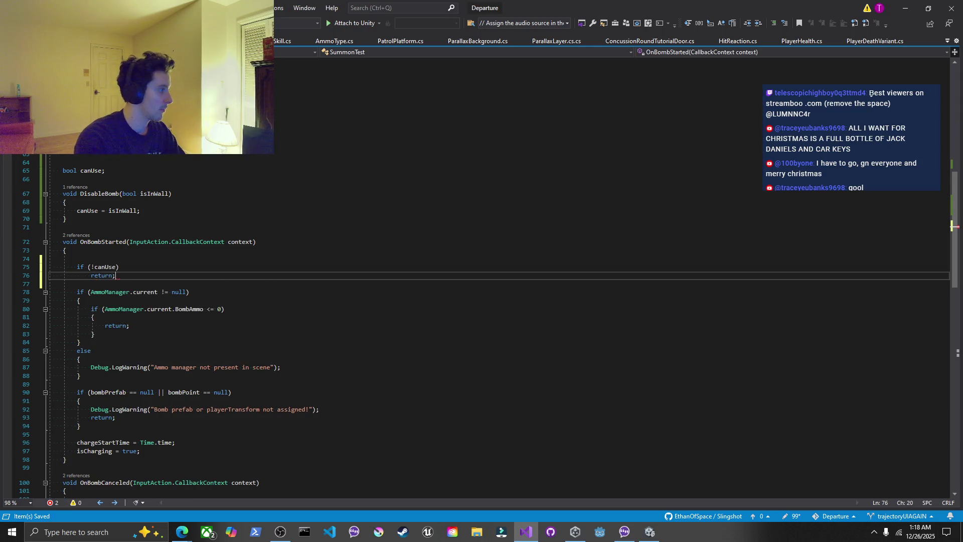
{"action": "key", "text": "Return"}
{"action": "scroll", "coordinate": [482, 326], "scroll_direction": "up", "scroll_amount": 10}
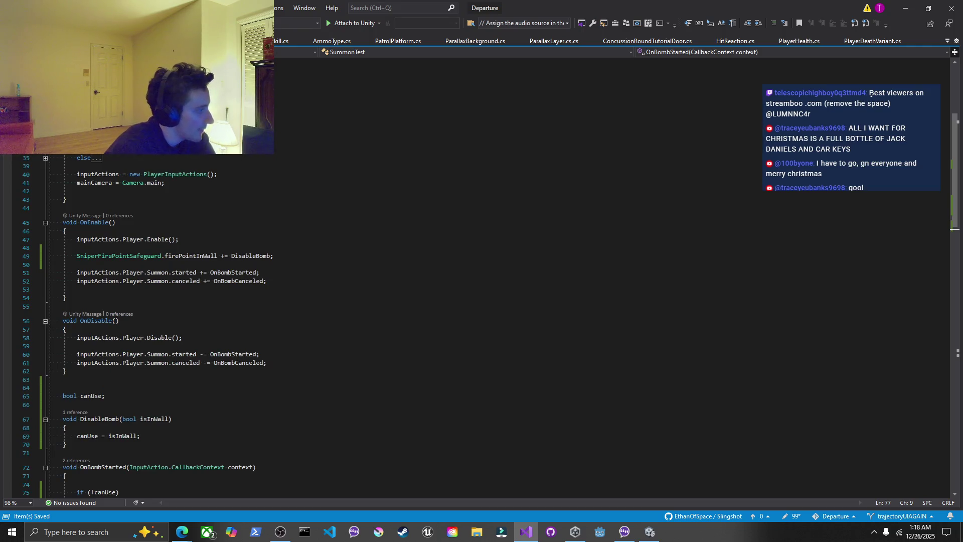
Copy the firePointInWall subscription into OnDisable and change += to -=
{"action": "left_click_drag", "start_coordinate": [274, 256], "coordinate": [50, 239]}
{"action": "left_click", "coordinate": [34, 257]}
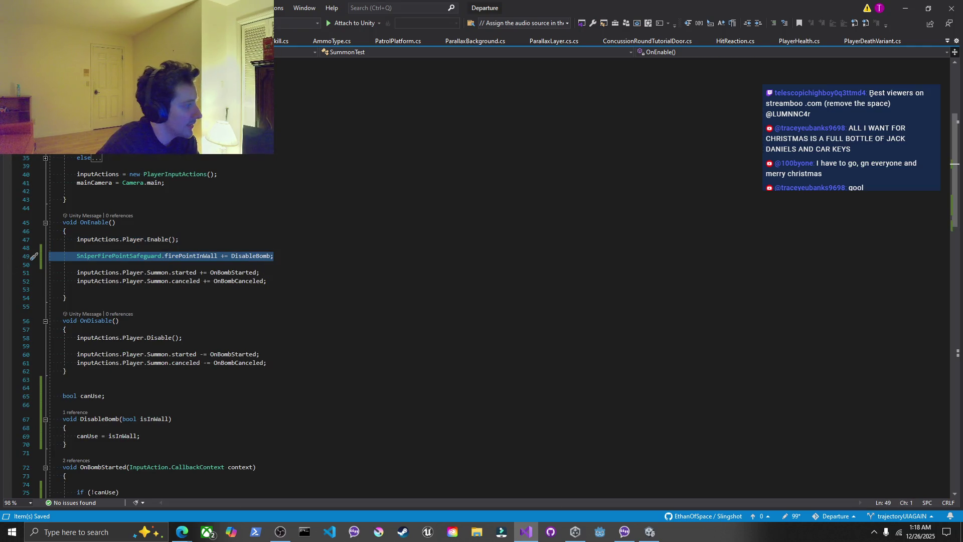
{"action": "left_click", "coordinate": [184, 337]}
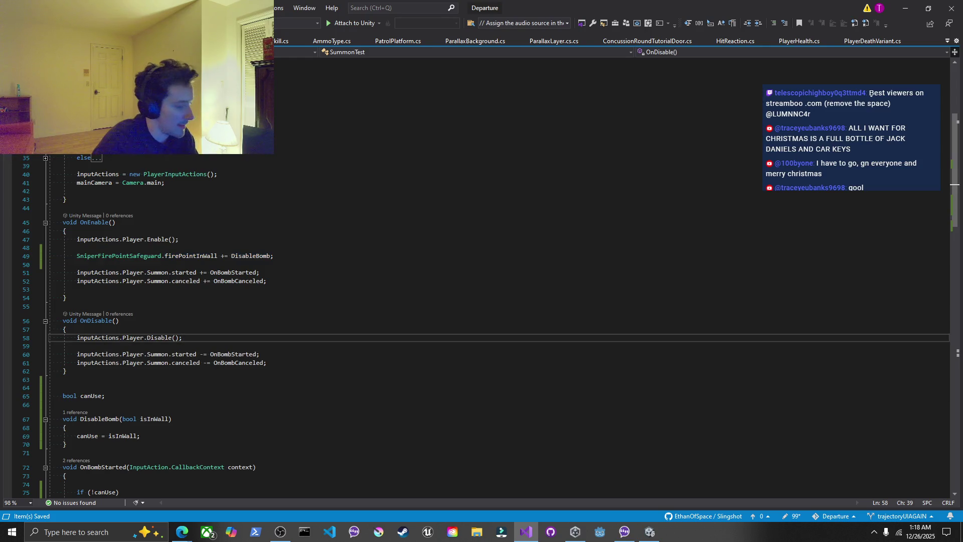
{"action": "key", "text": "Return"}
{"action": "type", "text": "SniperFirePointSafeguard.firePointInWall += DisableBomb;"}
{"action": "left_click", "coordinate": [224, 354]}
{"action": "key", "text": "BackSpace"}
{"action": "type", "text": "-"}
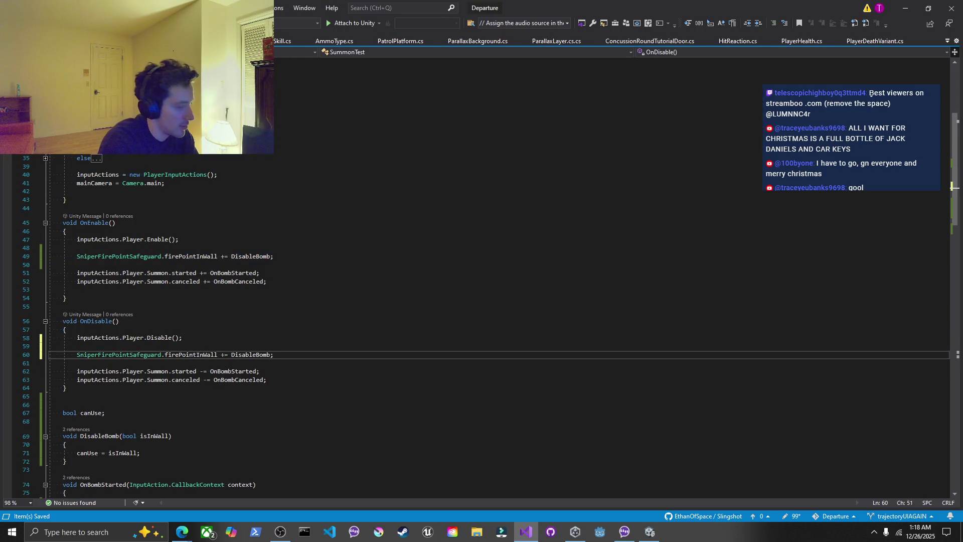
{"action": "left_click", "coordinate": [183, 337]}
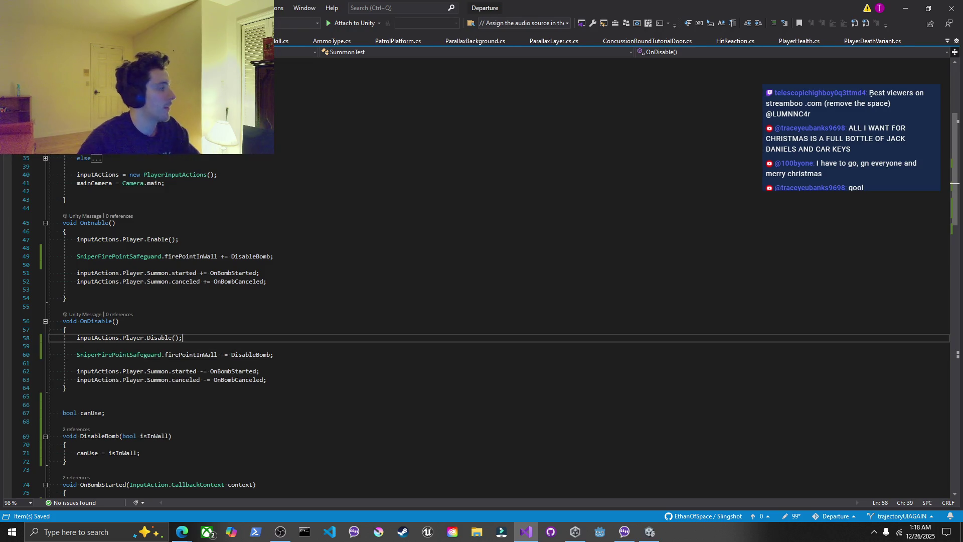
Review the OnTriggerExit2D Invoke(false) check in the SniperFirePointSafeguard script
{"action": "key", "text": "ctrl+Tab"}
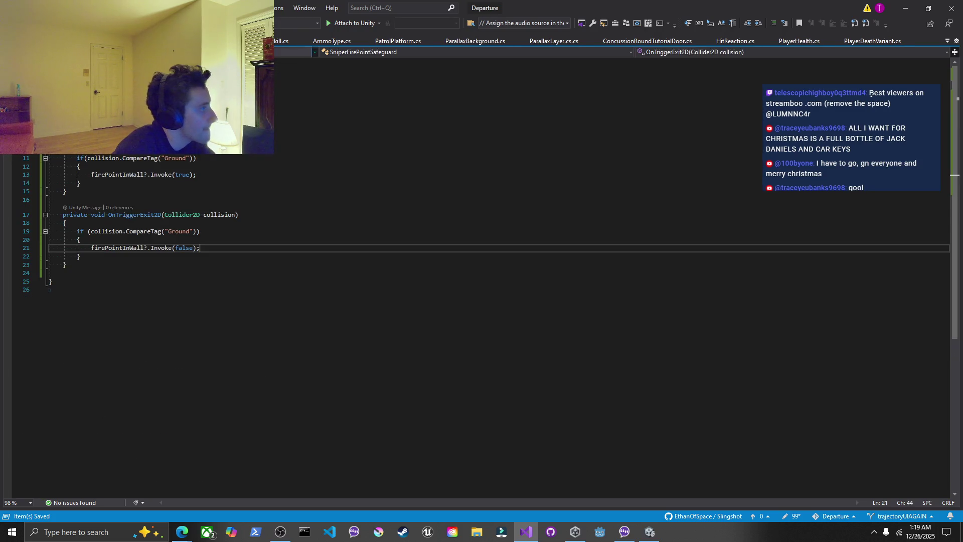
{"action": "left_click", "coordinate": [81, 257]}
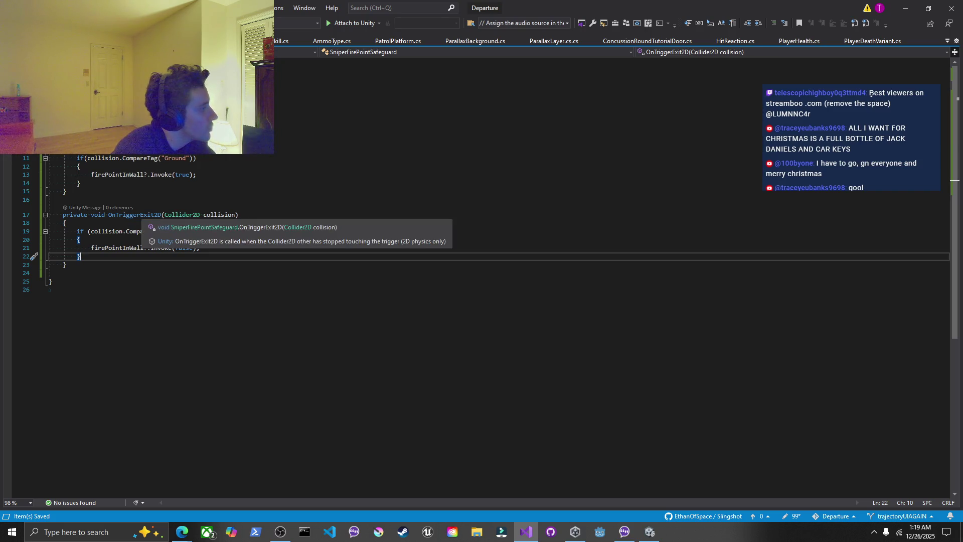
{"action": "left_click", "coordinate": [239, 215]}
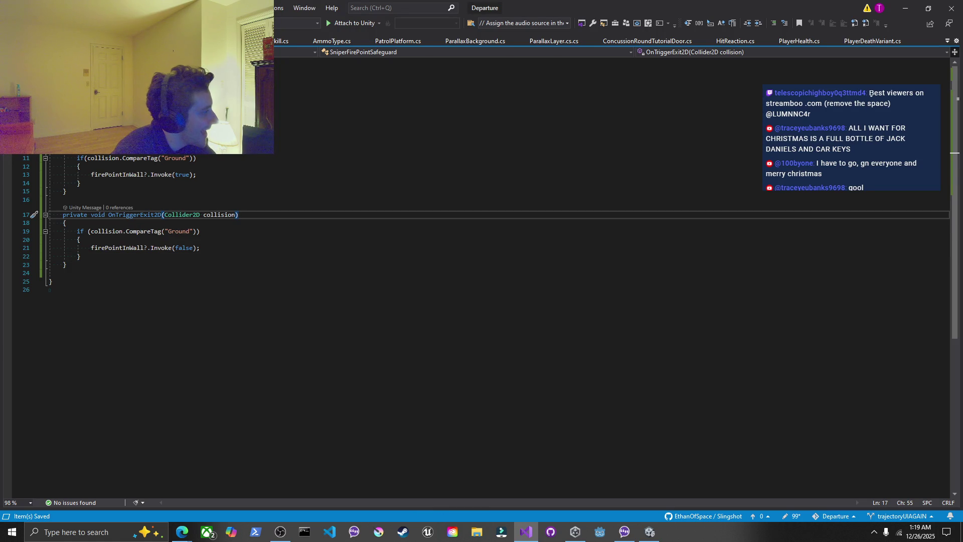
{"action": "left_click", "coordinate": [200, 248]}
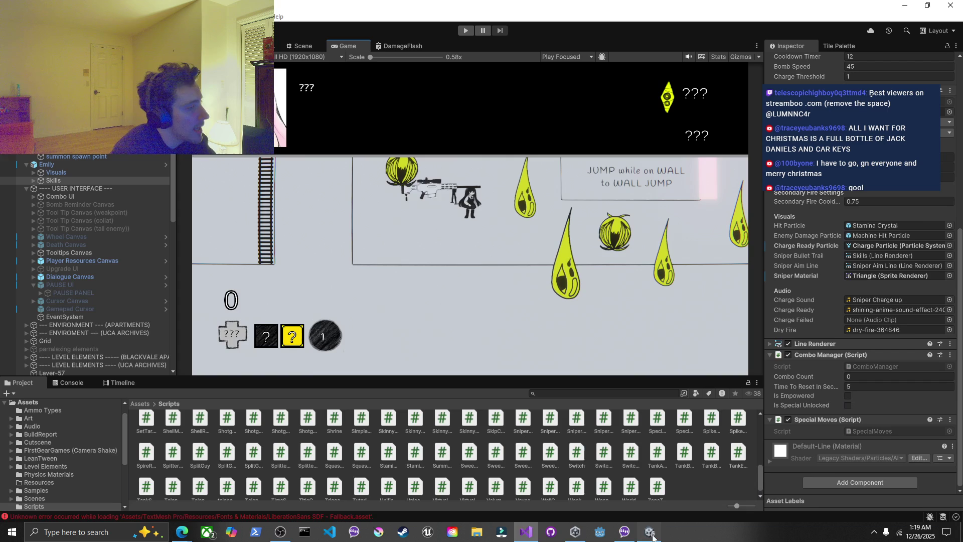
Save the modified Apartments and Museum scenes in Unity and maximize the Game view
{"action": "left_click", "coordinate": [649, 531]}
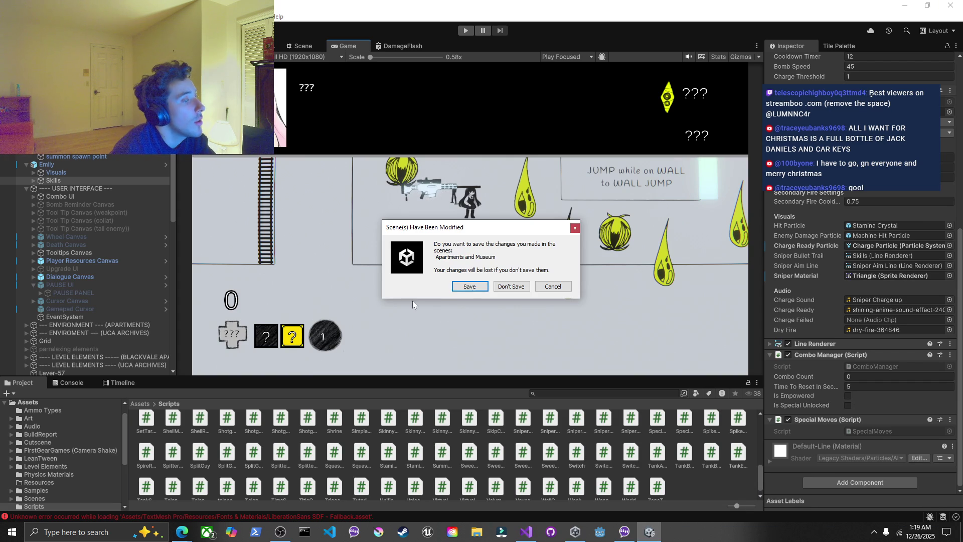
{"action": "left_click", "coordinate": [469, 286]}
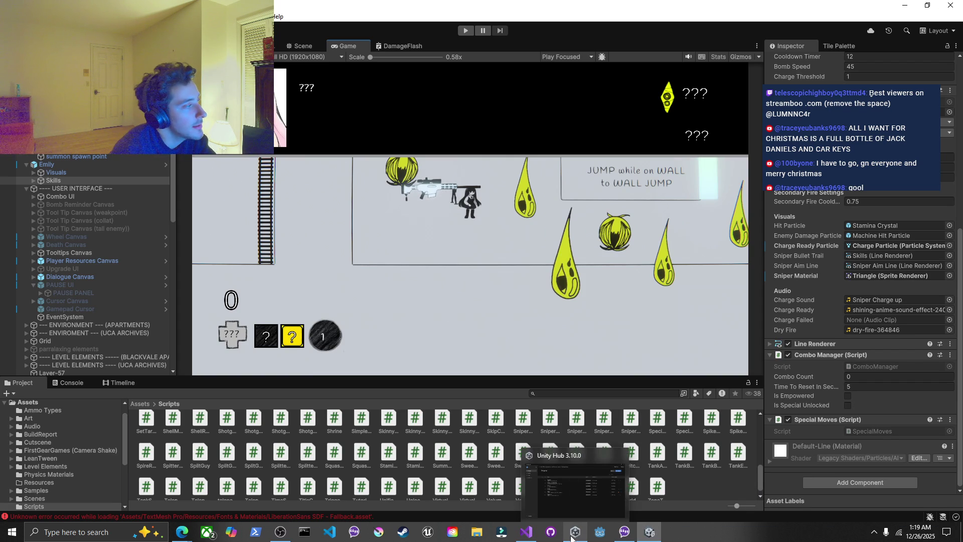
{"action": "left_click", "coordinate": [572, 537]}
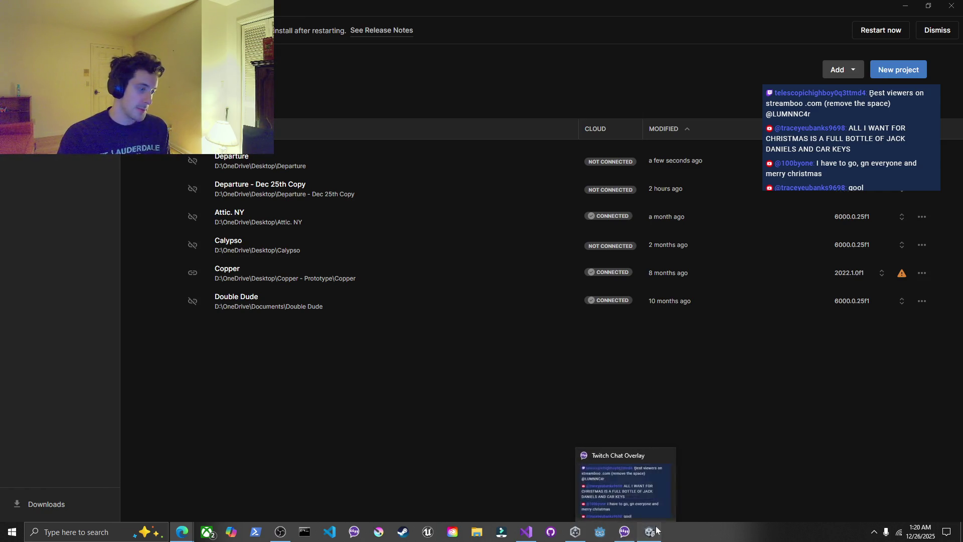
{"action": "left_click", "coordinate": [632, 487]}
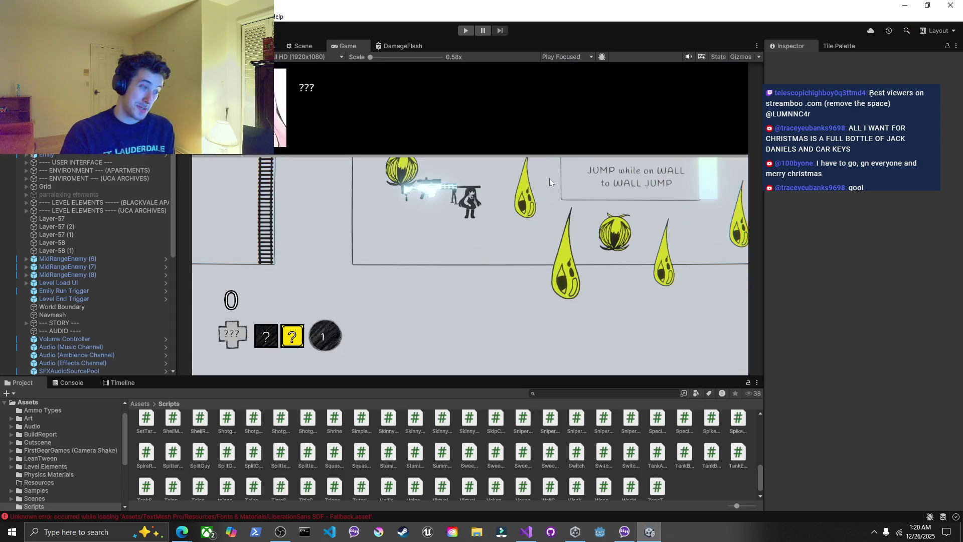
{"action": "double_click", "coordinate": [357, 46]}
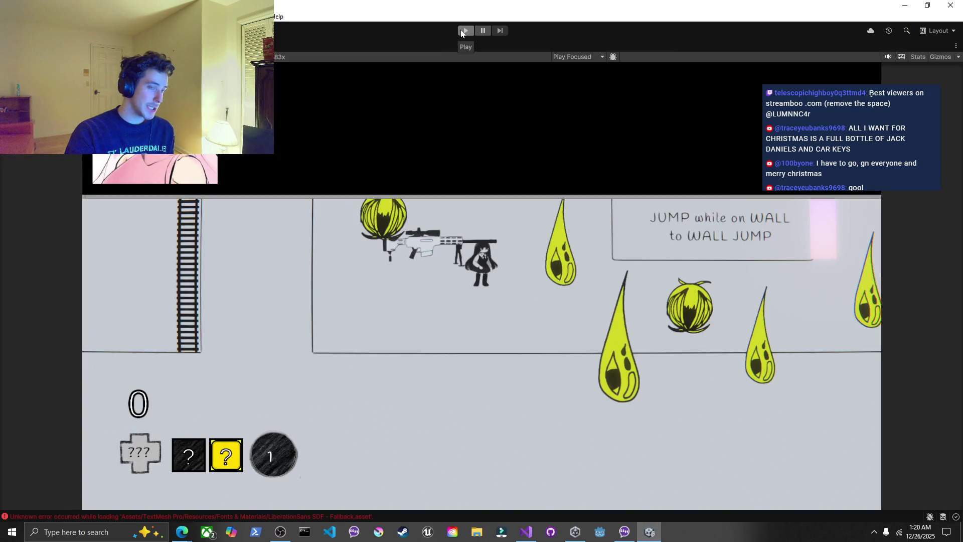
Start play mode and run the character right, left and back, charging a sniper shot at the wall
{"action": "left_click", "coordinate": [466, 30]}
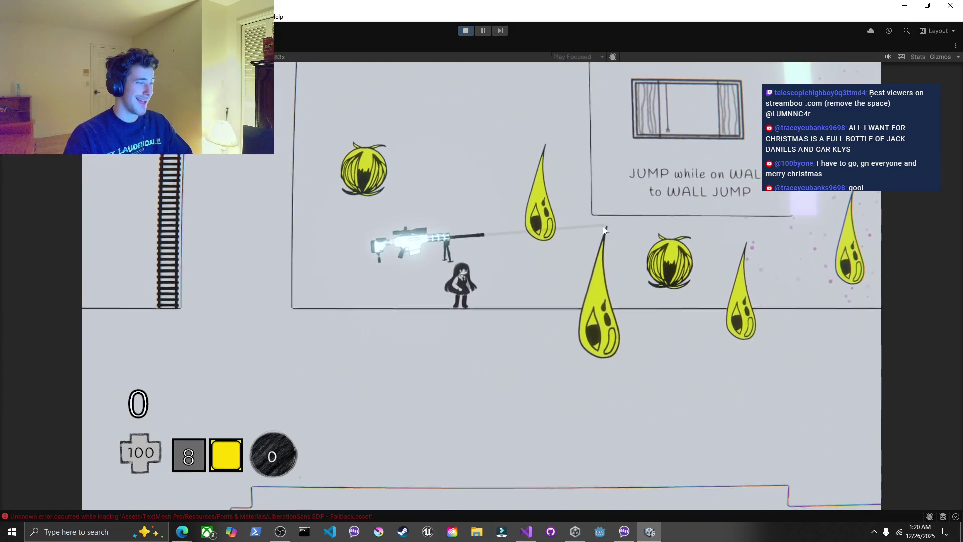
{"action": "key", "text": "d"}
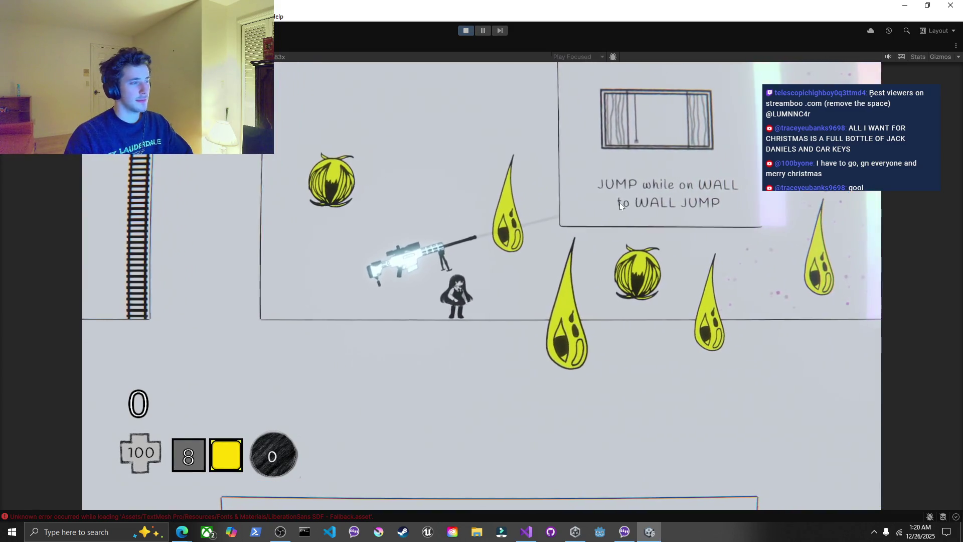
{"action": "key", "text": "d"}
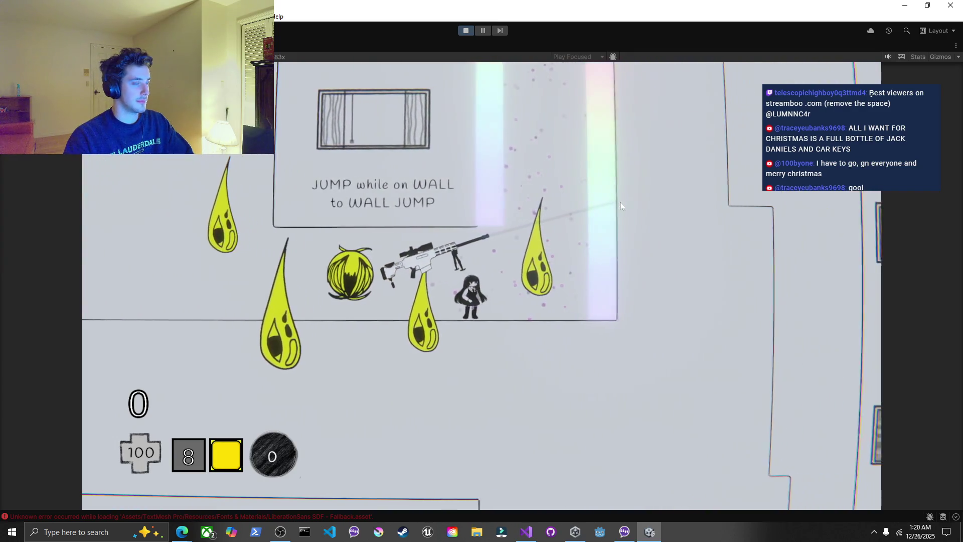
{"action": "left_click", "coordinate": [597, 192]}
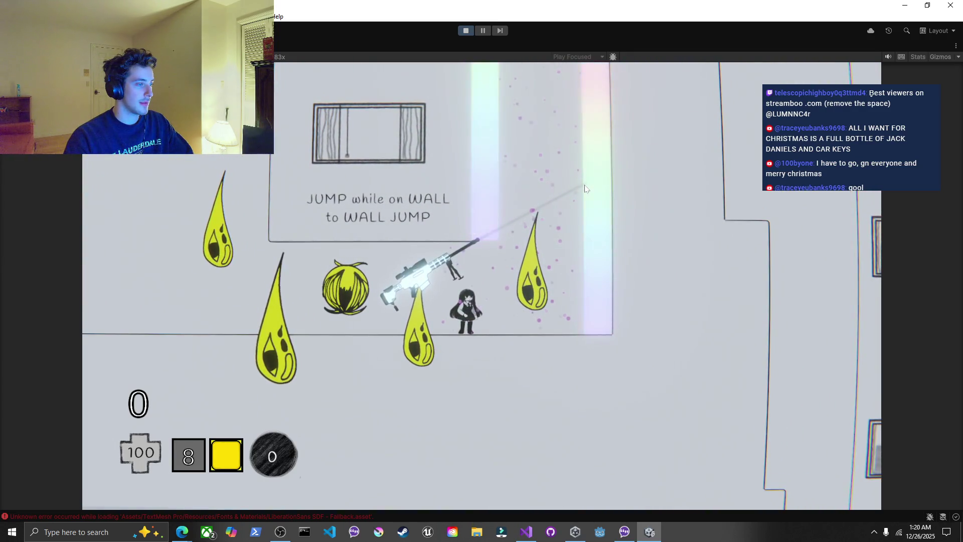
{"action": "key", "text": "a"}
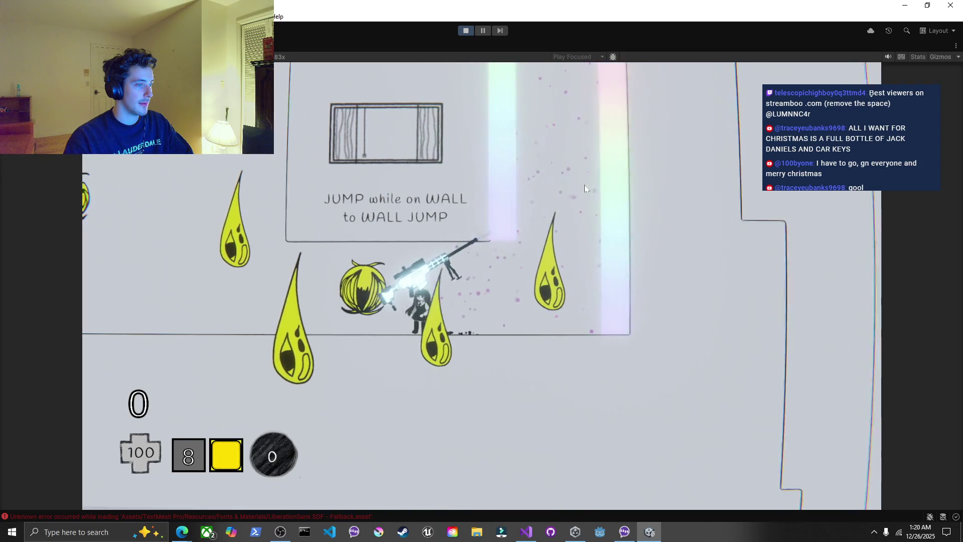
{"action": "key", "text": "a"}
{"action": "key", "text": "d"}
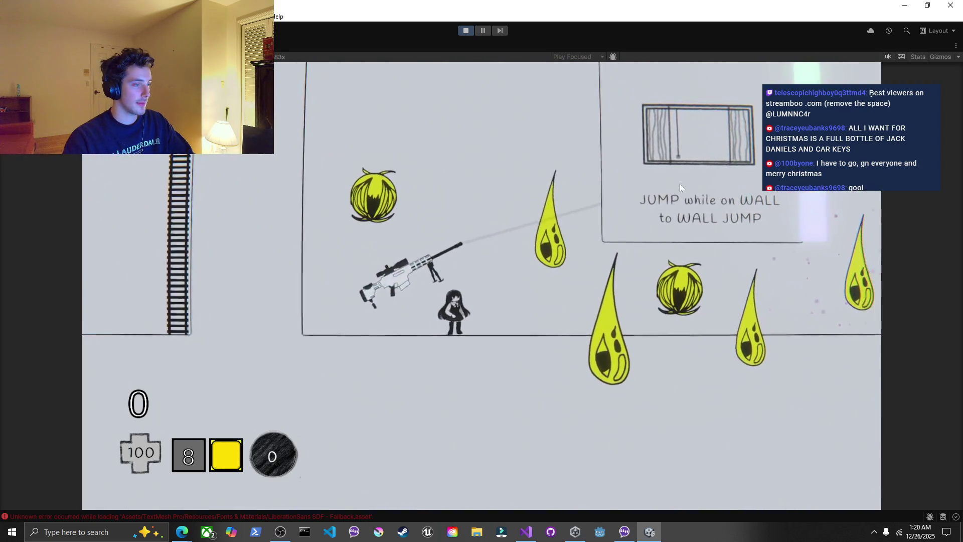
{"action": "key", "text": "d"}
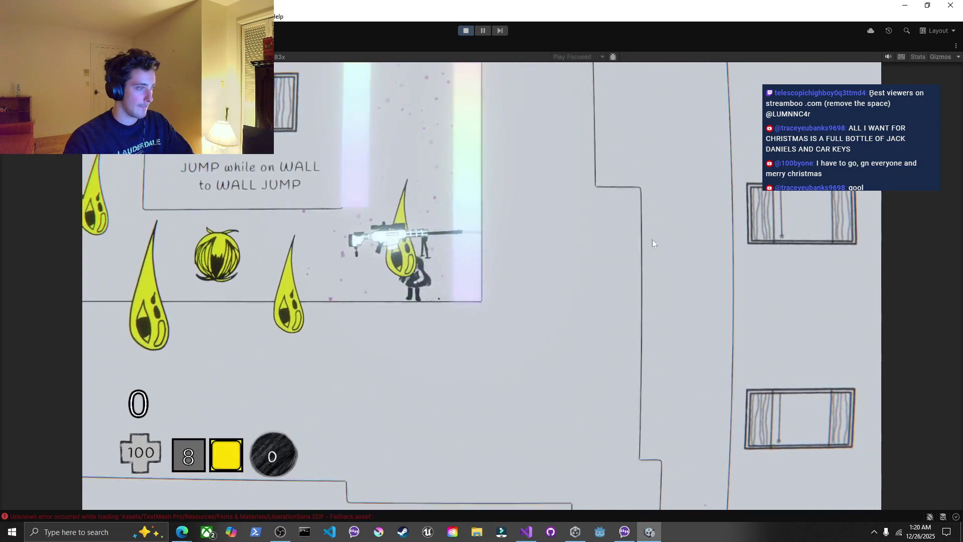
{"action": "key", "text": "a"}
{"action": "key", "text": "space"}
{"action": "key", "text": "d"}
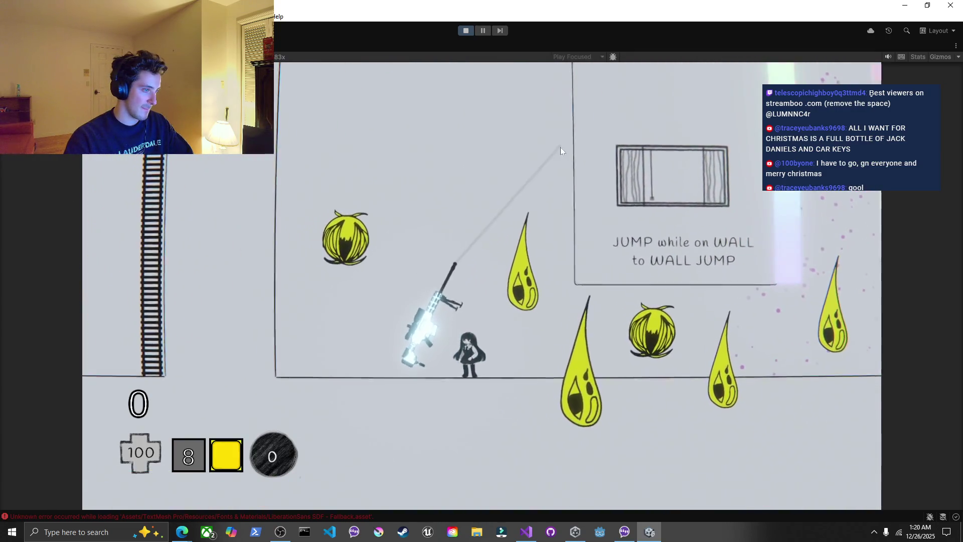
{"action": "key", "text": "d"}
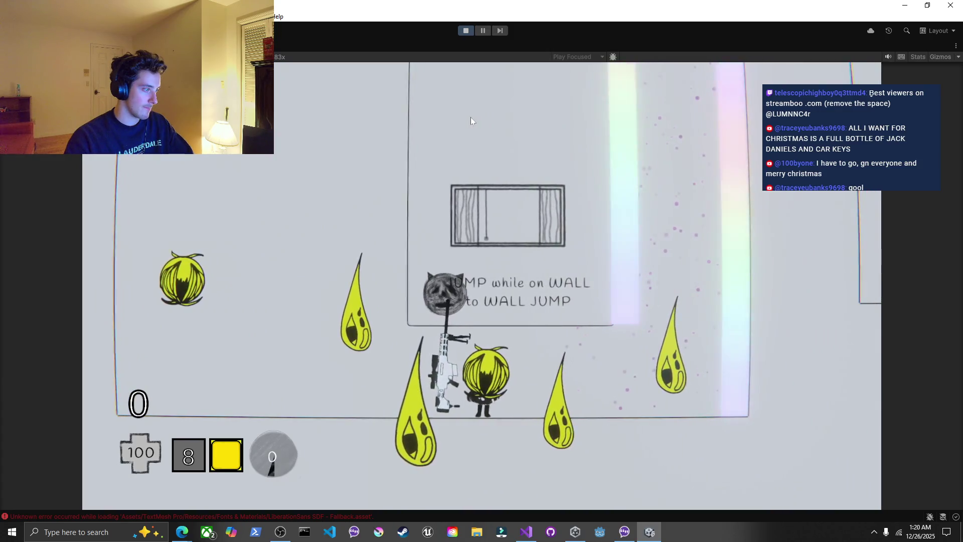
Fire two shots at the wall enemy, pause with Esc, and exit play mode
{"action": "left_click", "coordinate": [471, 120]}
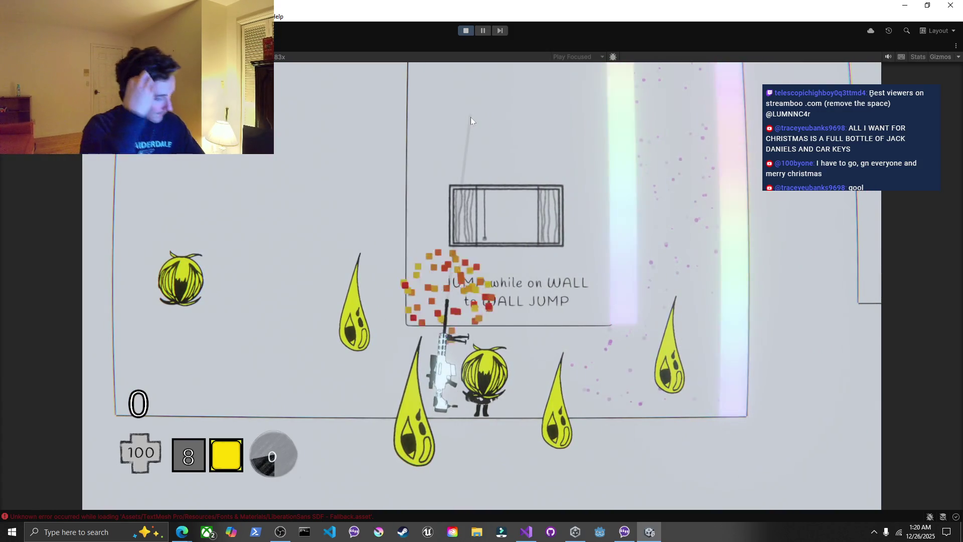
{"action": "left_click", "coordinate": [470, 121]}
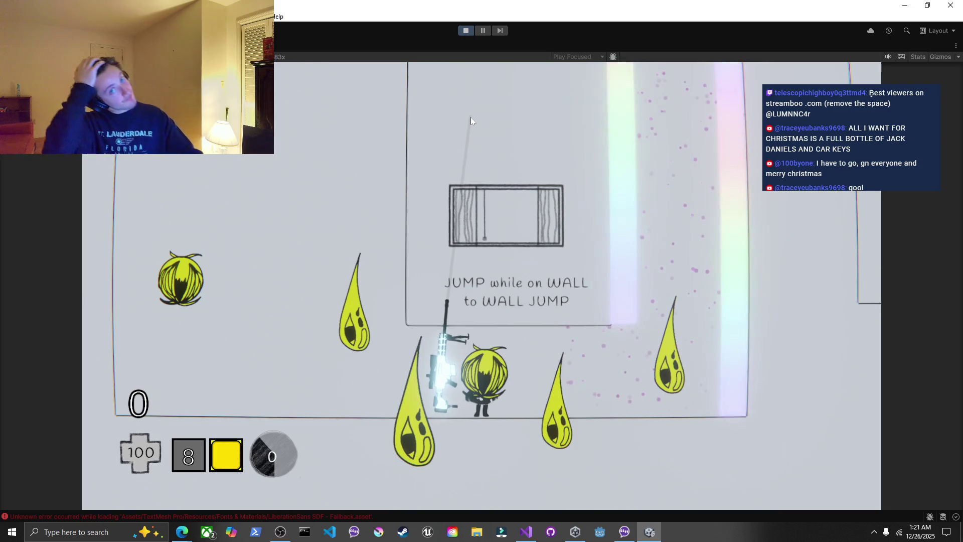
{"action": "key", "text": "Escape"}
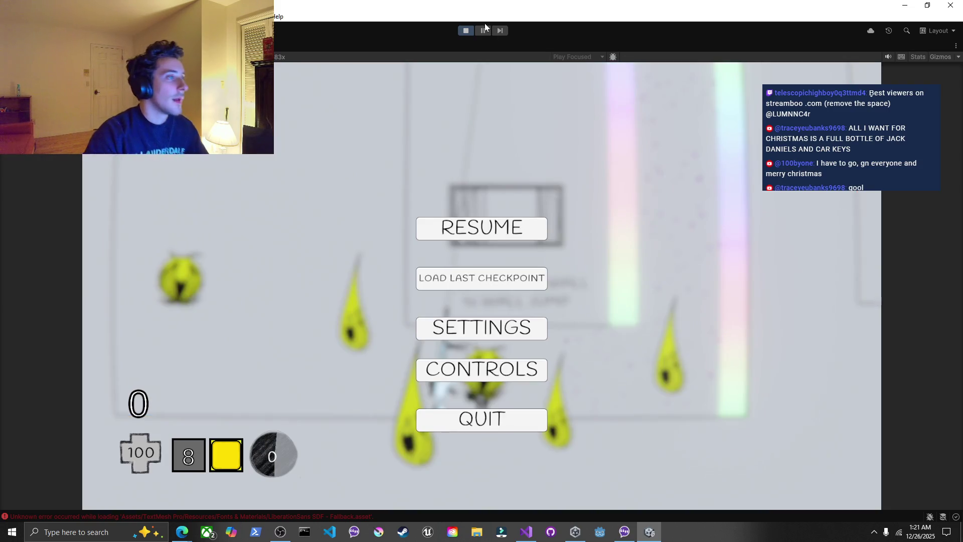
{"action": "left_click", "coordinate": [466, 30]}
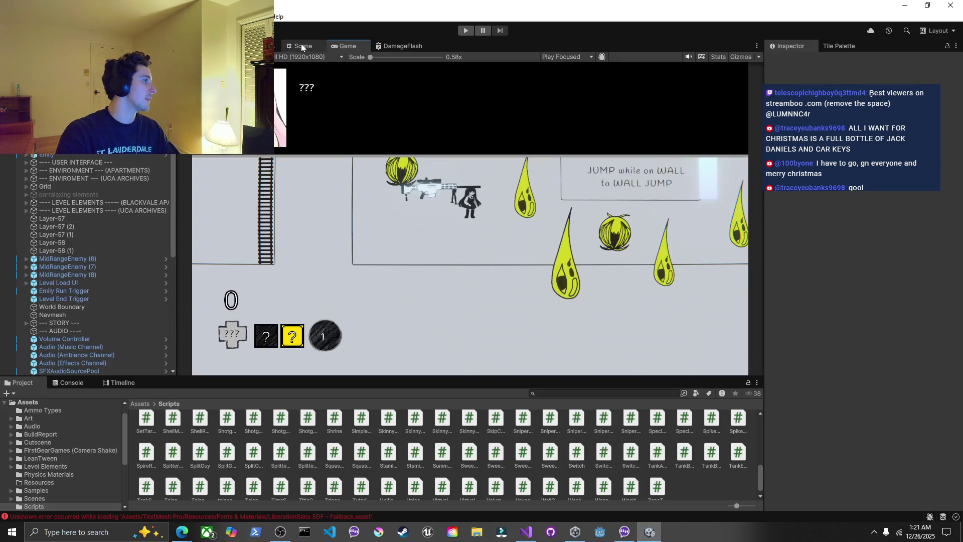
Switch to the Scene view, select the Tilemap, and move the chat overlay off the Inspector
{"action": "left_click", "coordinate": [301, 46]}
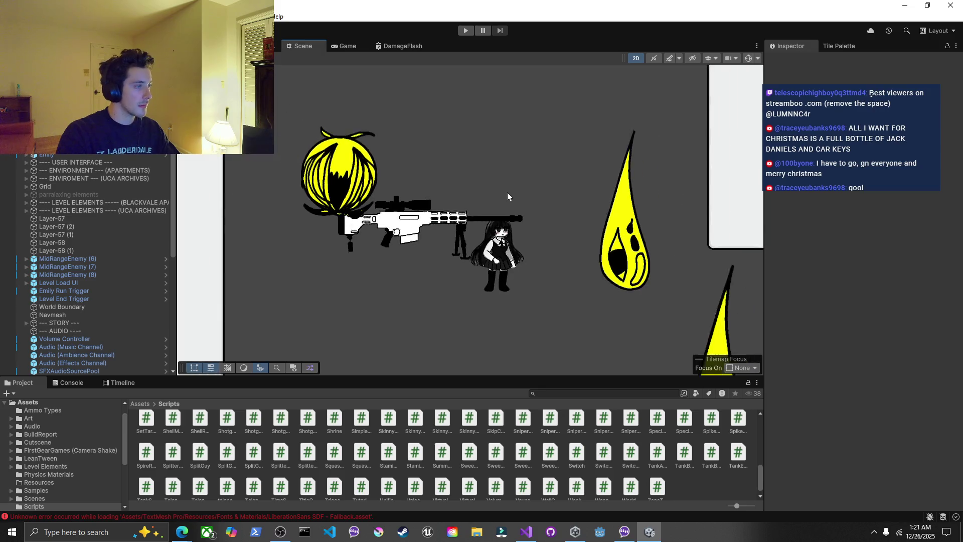
{"action": "left_click", "coordinate": [628, 183]}
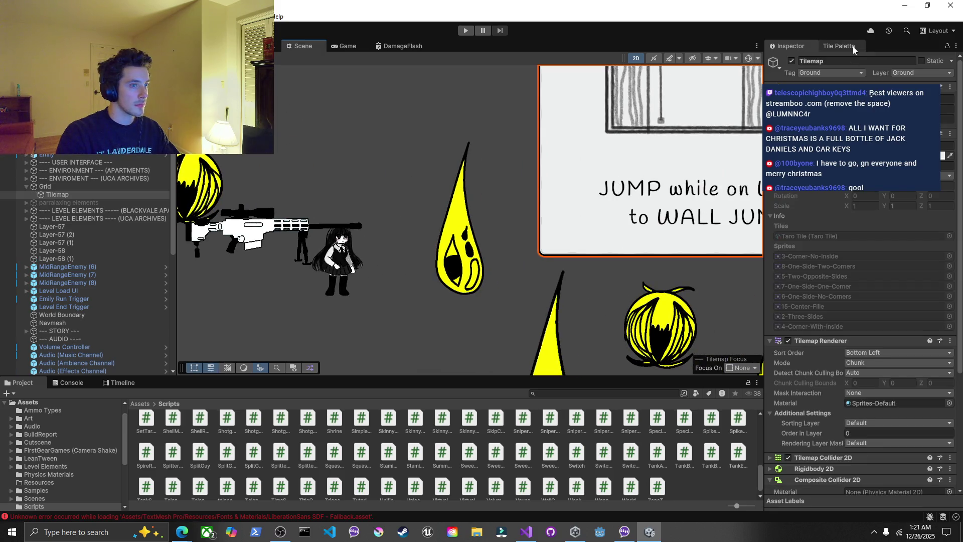
{"action": "right_click", "coordinate": [625, 532]}
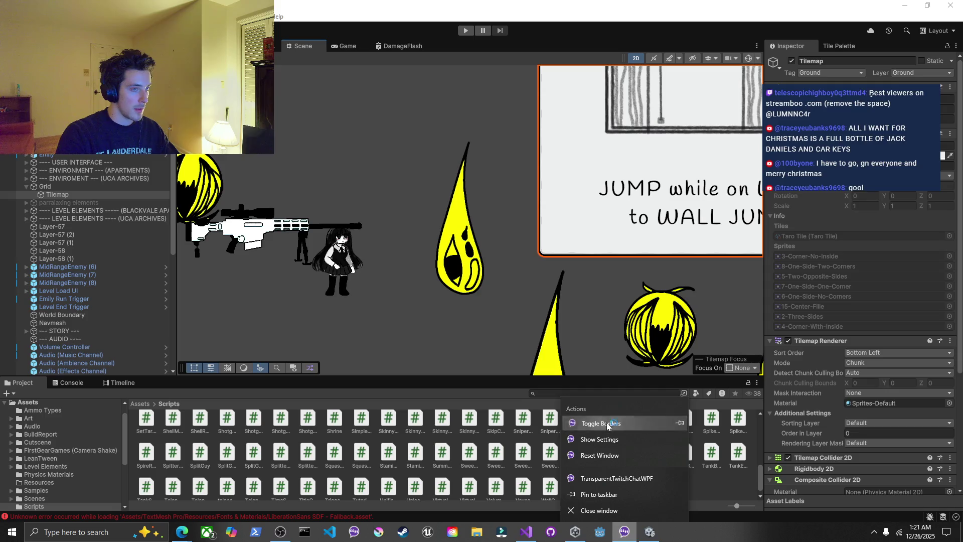
{"action": "left_click", "coordinate": [602, 423]}
{"action": "left_click_drag", "start_coordinate": [835, 94], "coordinate": [962, 93]}
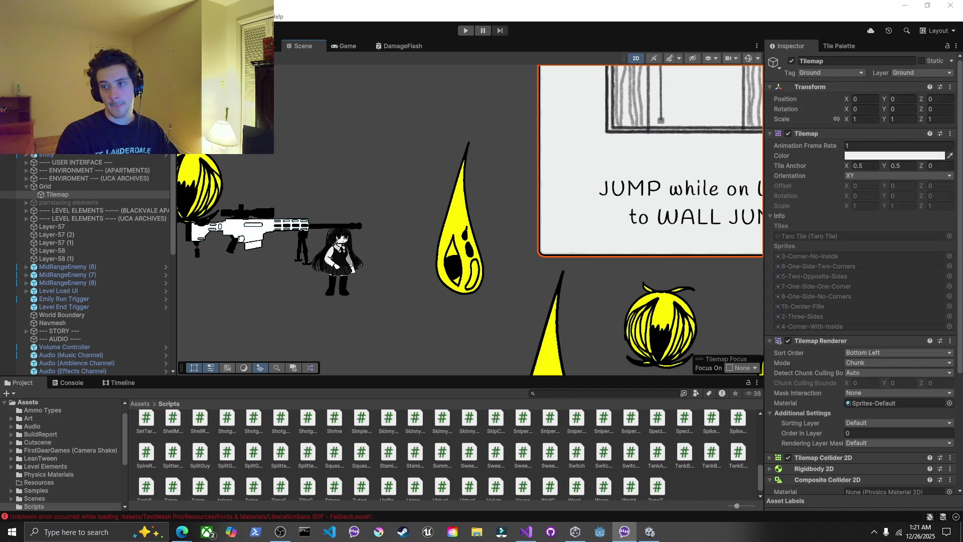
{"action": "right_click", "coordinate": [625, 532]}
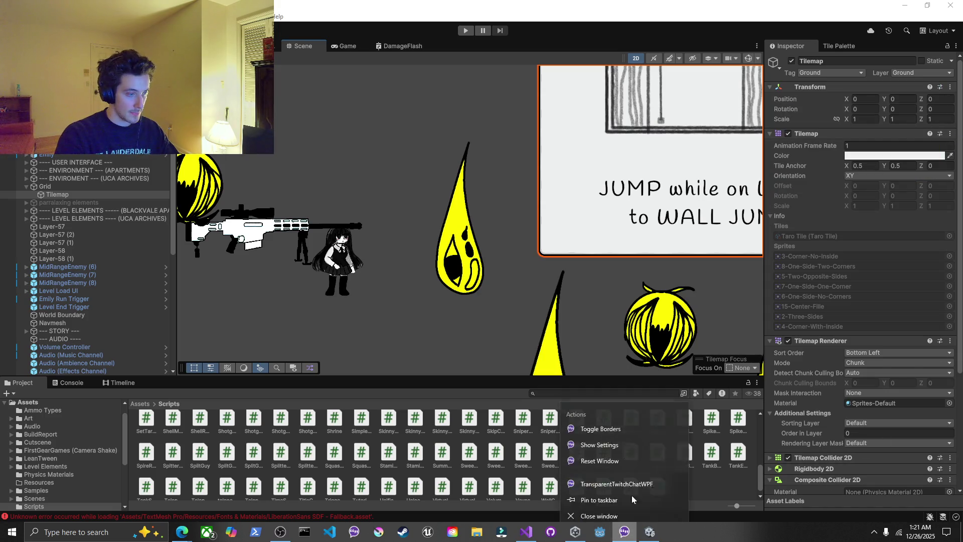
{"action": "left_click", "coordinate": [622, 424]}
{"action": "scroll", "coordinate": [817, 334], "scroll_direction": "down", "scroll_amount": 3}
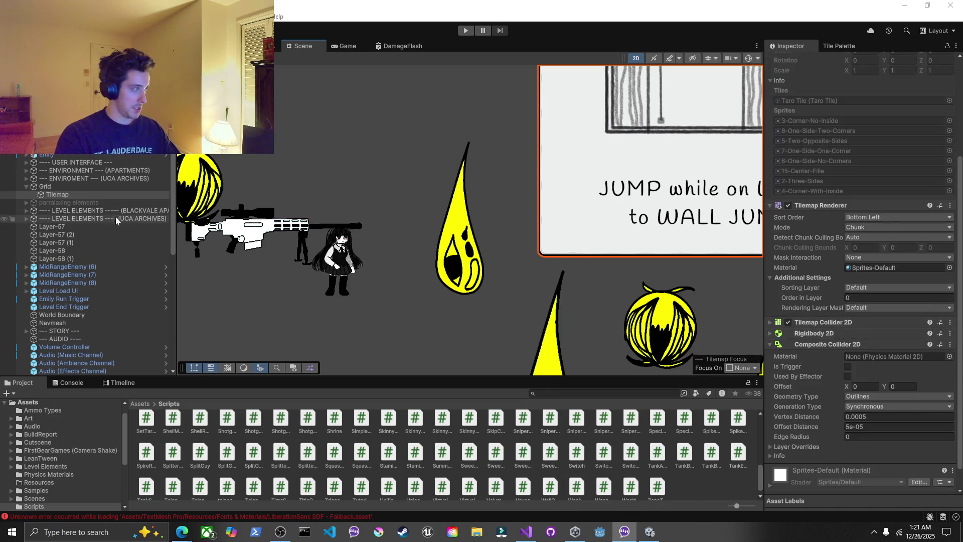
{"action": "scroll", "coordinate": [60, 170], "scroll_direction": "up", "scroll_amount": 2}
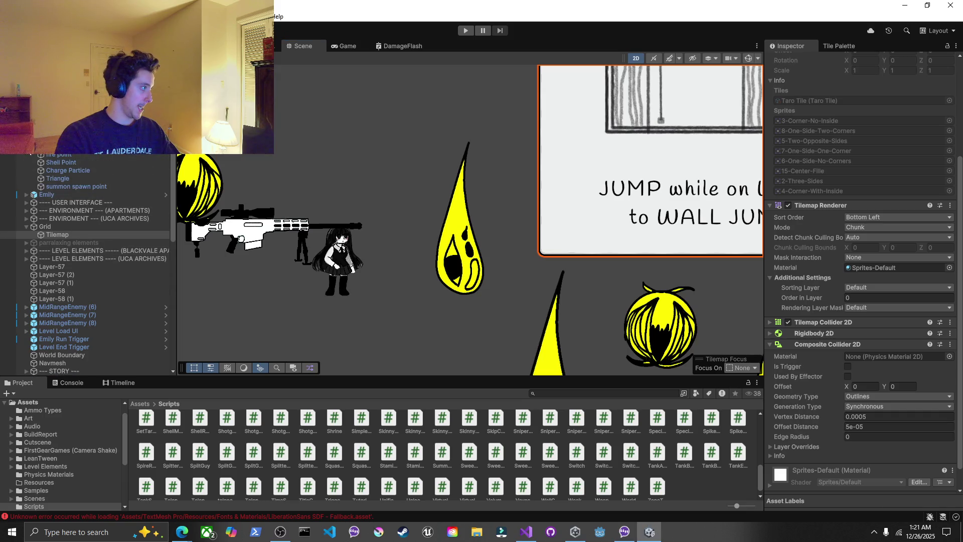
Select fire point, expand its Box Collider 2D, and open the SniperFirePointSafeguard script
{"action": "left_click", "coordinate": [58, 156]}
{"action": "left_click", "coordinate": [871, 159]}
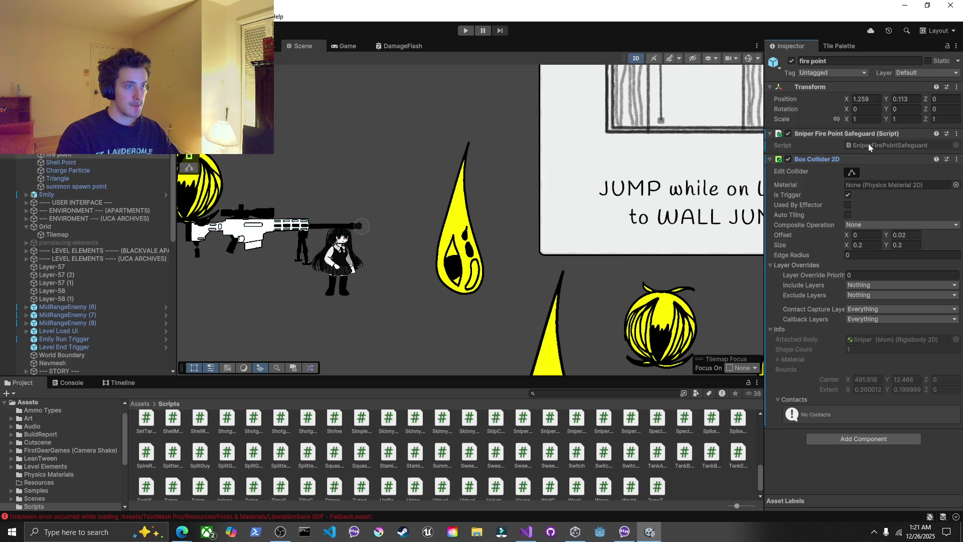
{"action": "left_click", "coordinate": [869, 146]}
{"action": "left_click", "coordinate": [525, 532]}
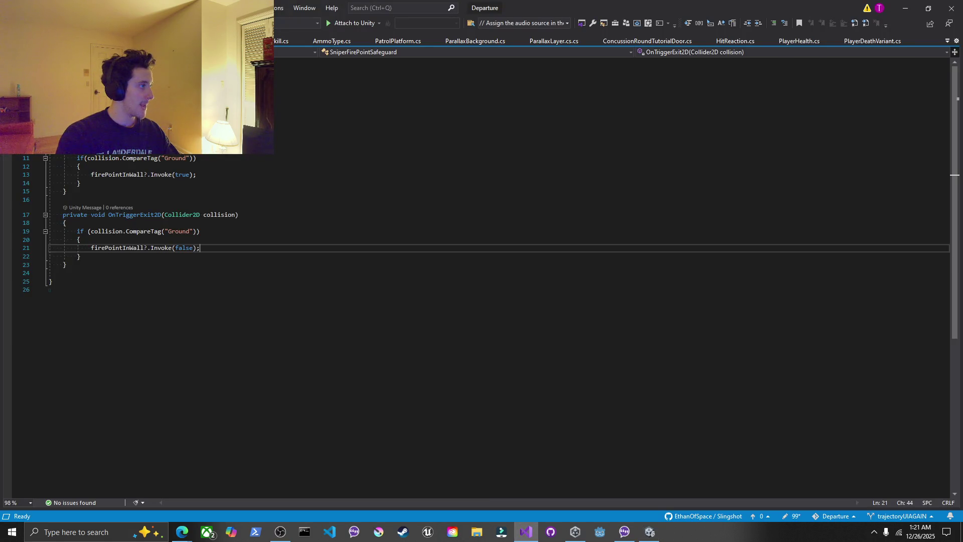
Add print("IN WALL"); before the firePointInWall invoke in OnTriggerEnter2D and save
{"action": "left_click", "coordinate": [210, 119]}
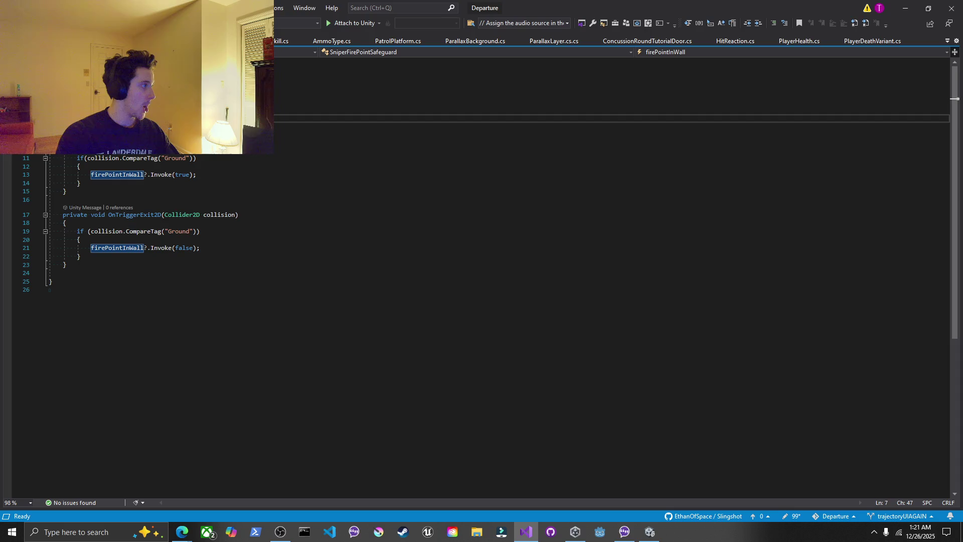
{"action": "left_click", "coordinate": [67, 150]}
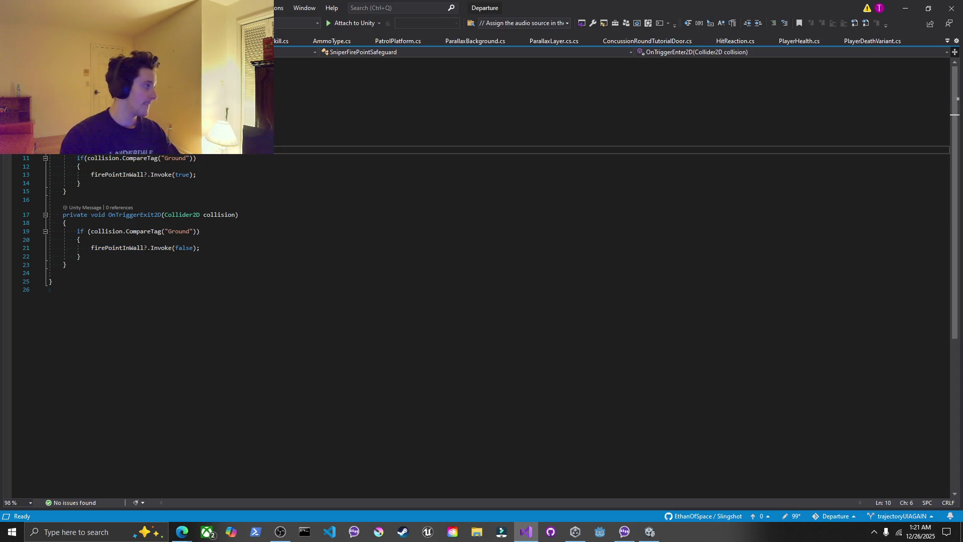
{"action": "left_click", "coordinate": [66, 166]}
{"action": "left_click", "coordinate": [59, 175]}
{"action": "key", "text": "Up"}
{"action": "key", "text": "End"}
{"action": "key", "text": "Return"}
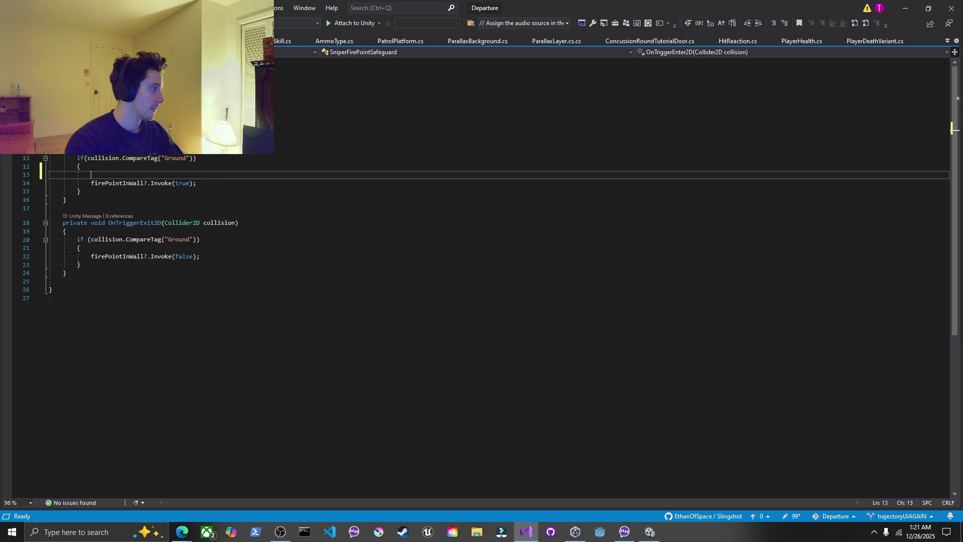
{"action": "type", "text": "print(\"IN WALL"}
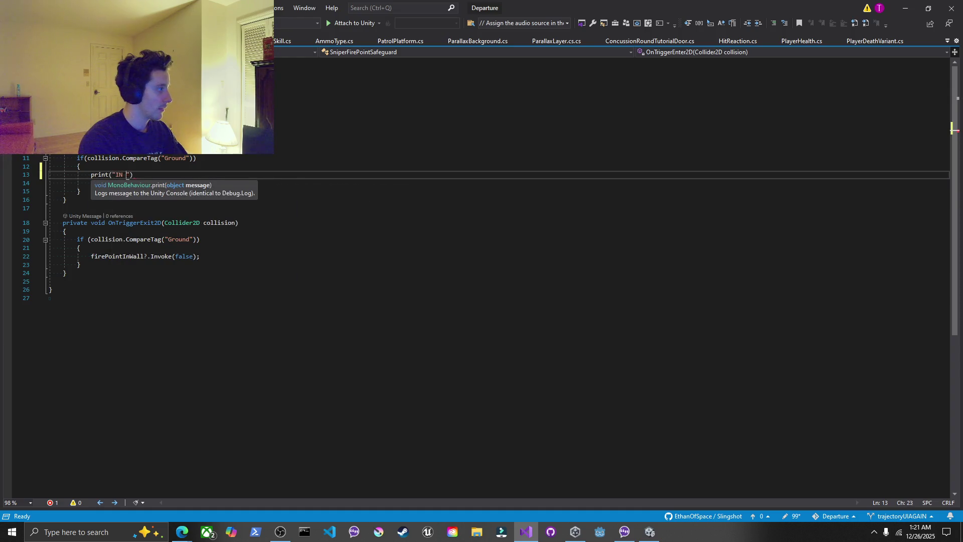
{"action": "type", "text": "\");"}
{"action": "key", "text": "ctrl+s"}
Add a print(""); log inside OnTriggerExit2D, then return to Unity and reopen the Departure project
{"action": "left_click", "coordinate": [151, 240]}
{"action": "key", "text": "Down"}
{"action": "key", "text": "Return"}
{"action": "type", "text": "pr"}
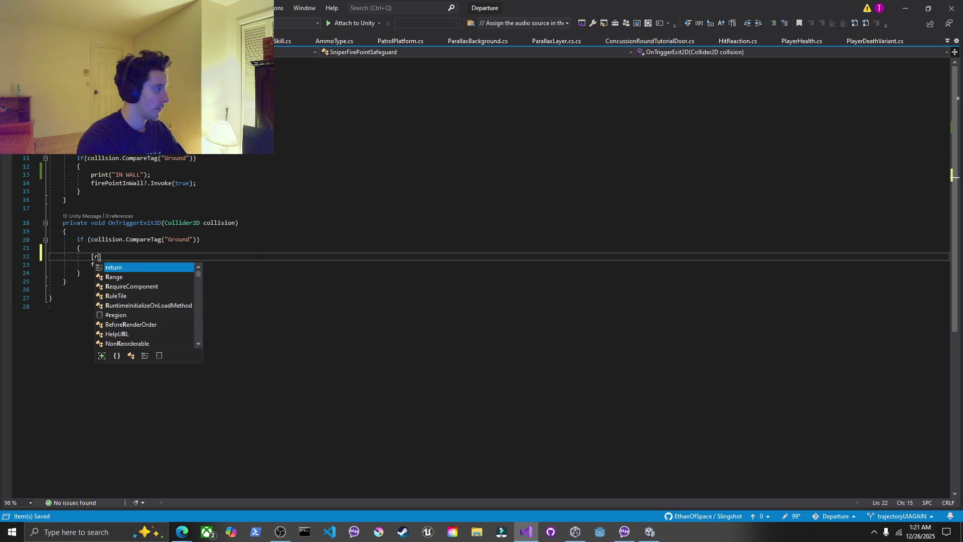
{"action": "type", "text": "int(\"OUT OF WALL"}
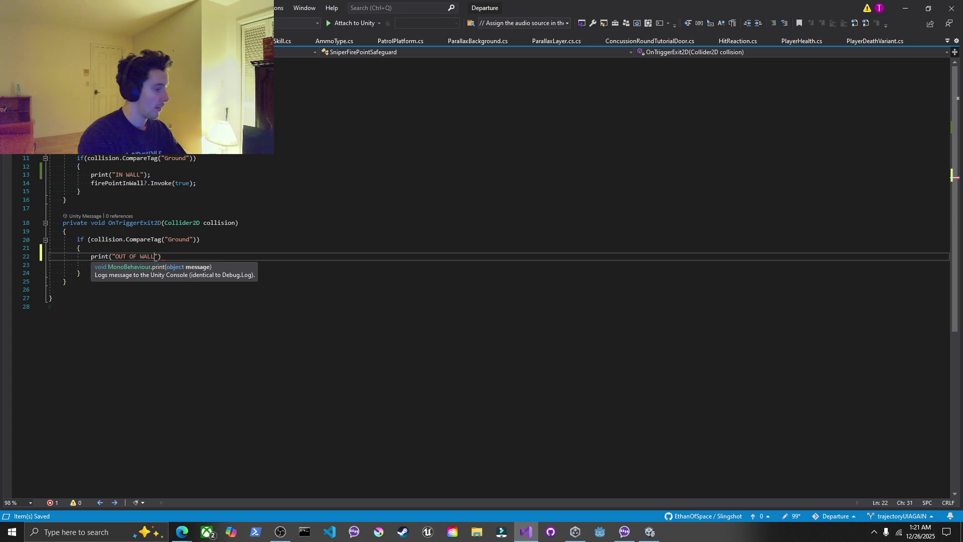
{"action": "type", "text": "\");"}
{"action": "left_click", "coordinate": [81, 166]}
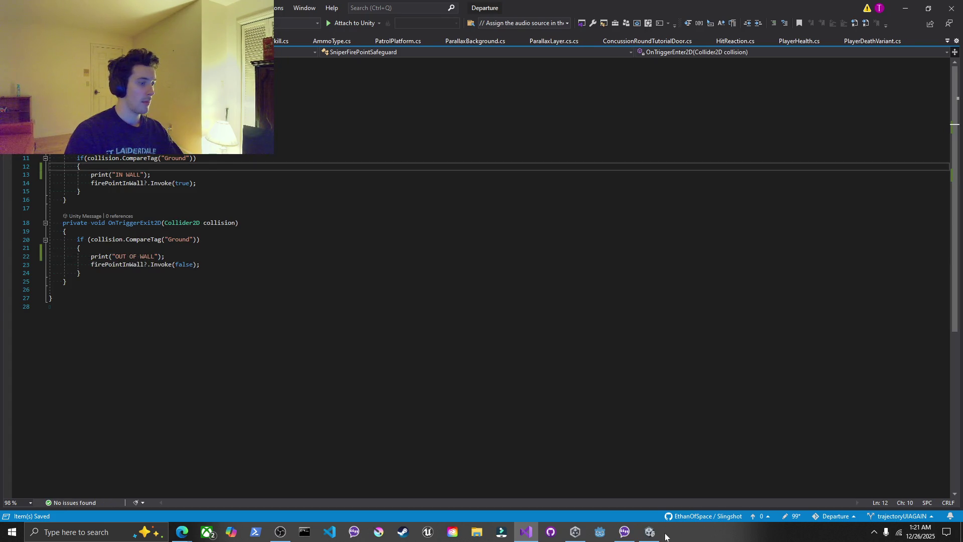
{"action": "left_click", "coordinate": [650, 532]}
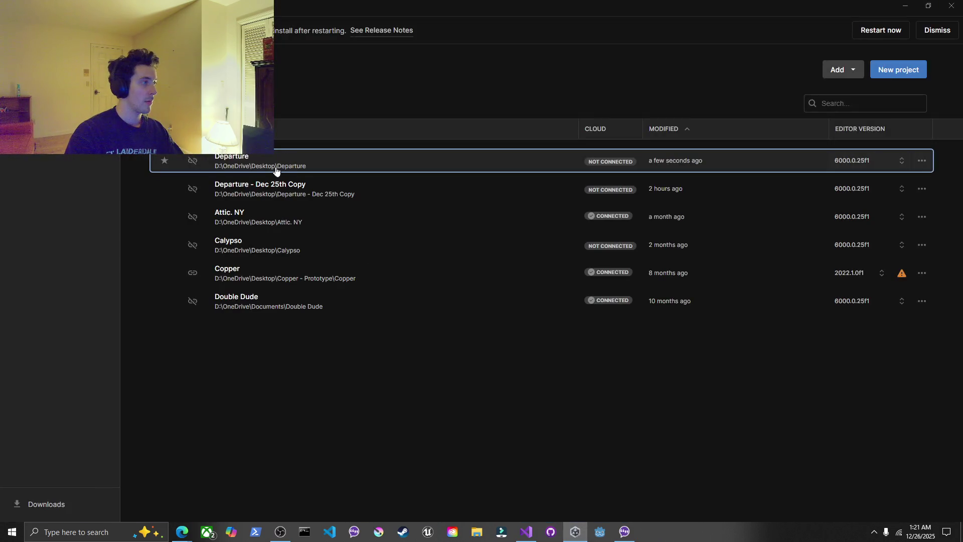
{"action": "left_click", "coordinate": [276, 171]}
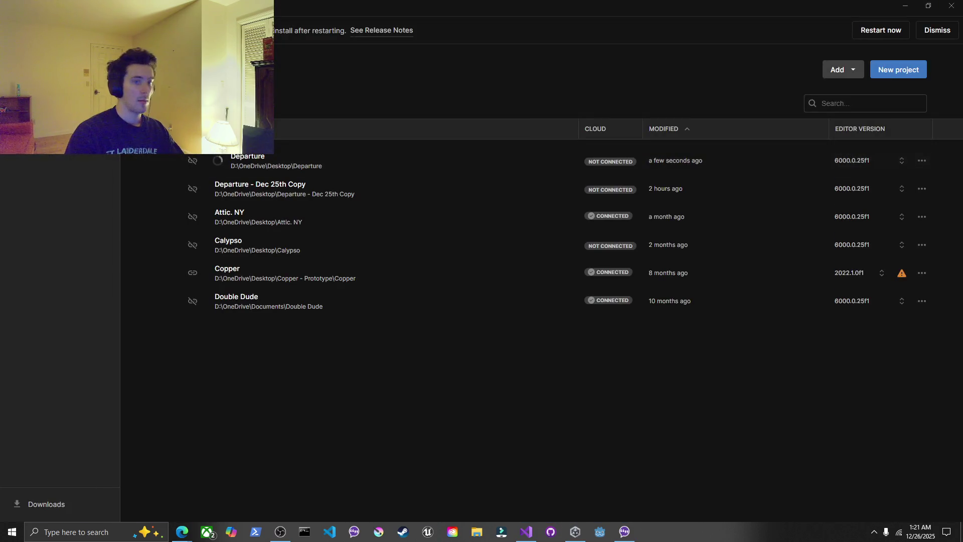
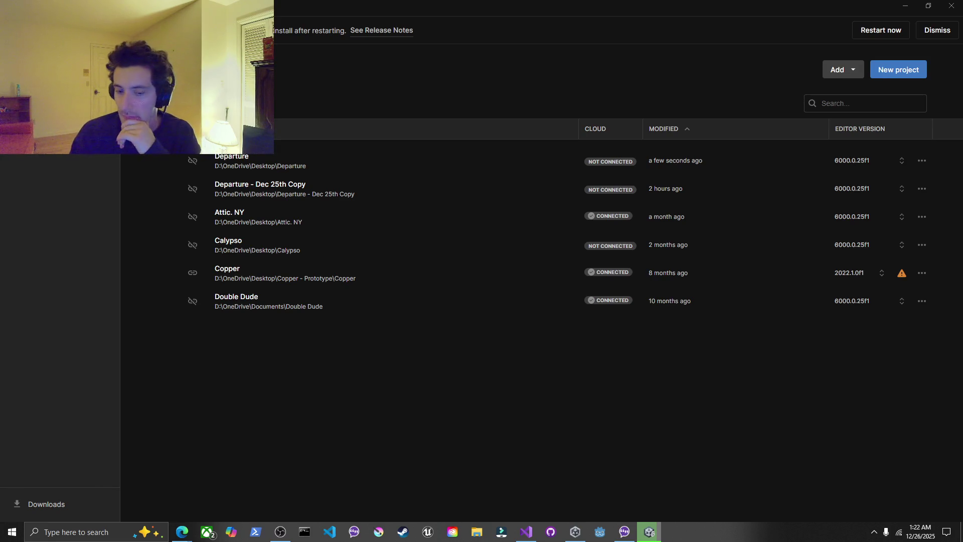
Hide the font-loading errors in the Console and start Play Mode from the Game view
{"action": "key", "text": "alt+Tab"}
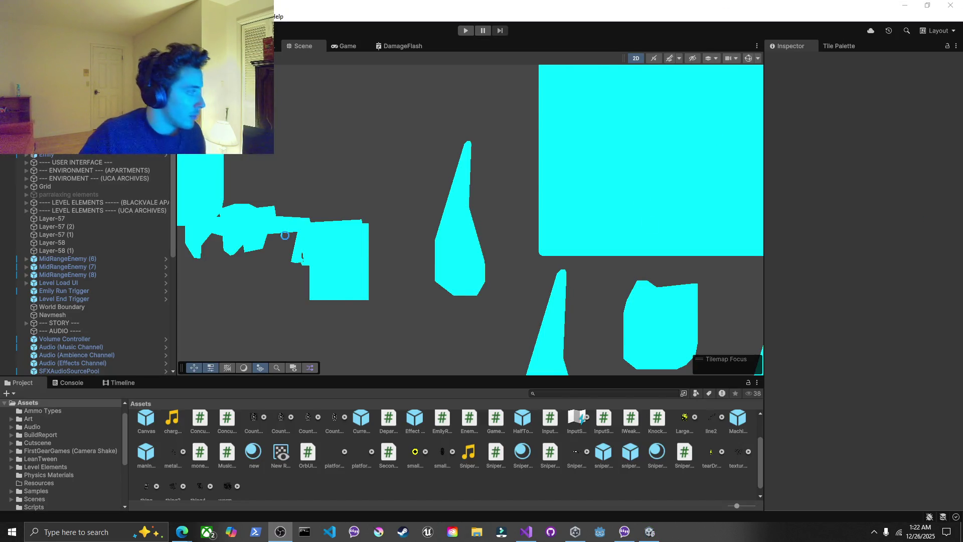
{"action": "key", "text": "ctrl+shift+c"}
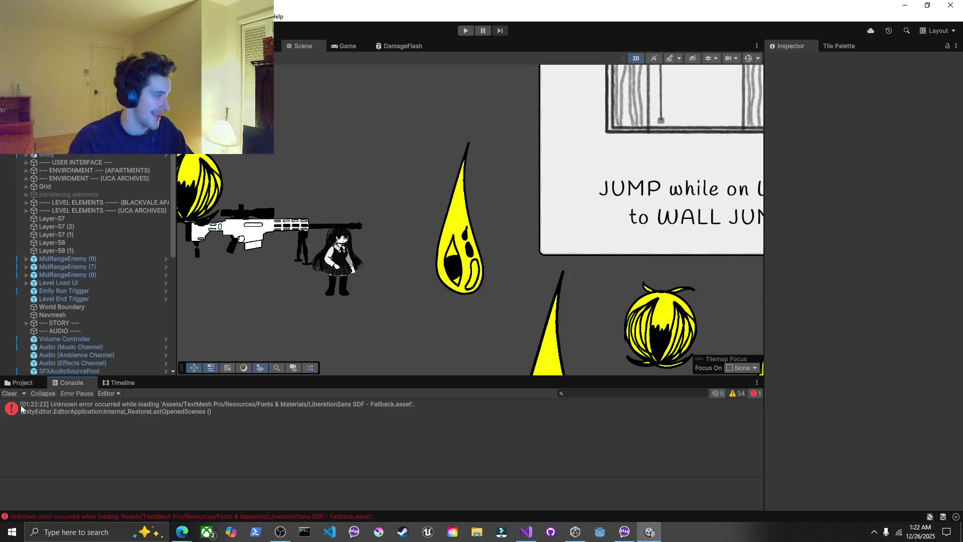
{"action": "left_click", "coordinate": [758, 396]}
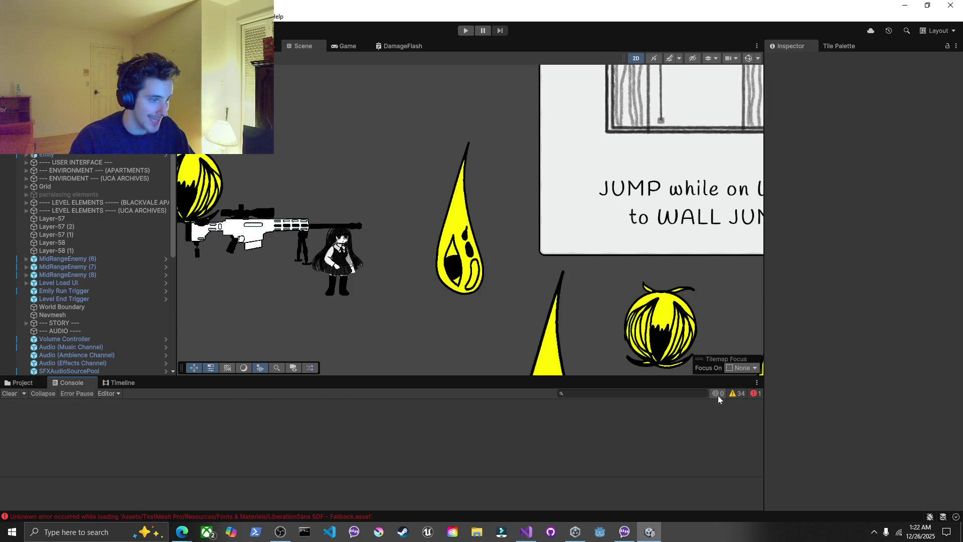
{"action": "left_click", "coordinate": [333, 45]}
{"action": "left_click", "coordinate": [465, 30]}
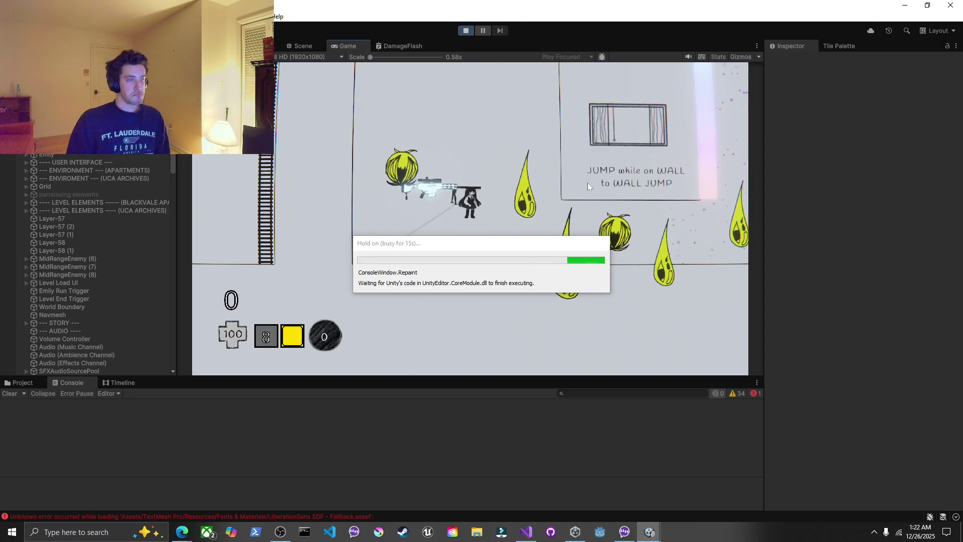
Playtest running back and forth to the wall, pausing to maximize the Game view with Stats shown
{"action": "key", "text": "d"}
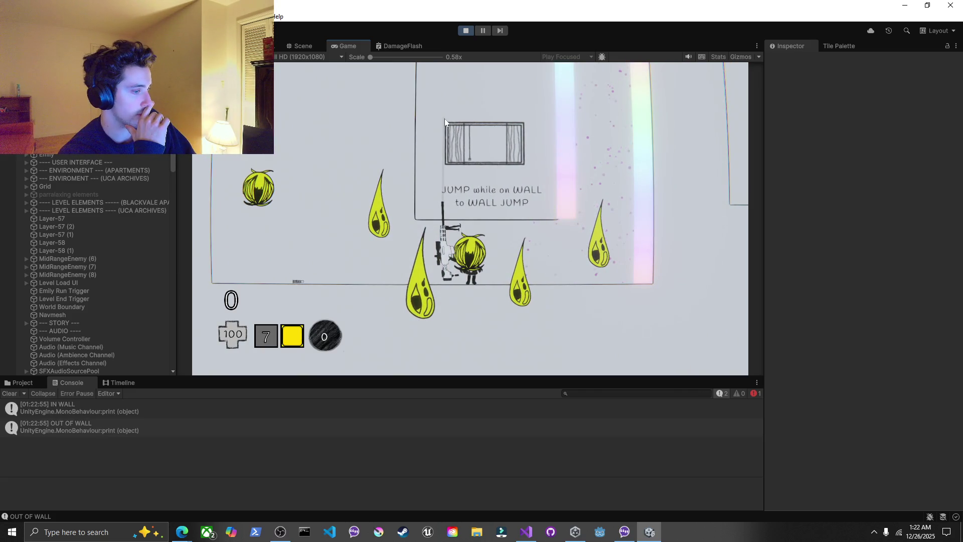
{"action": "key", "text": "a"}
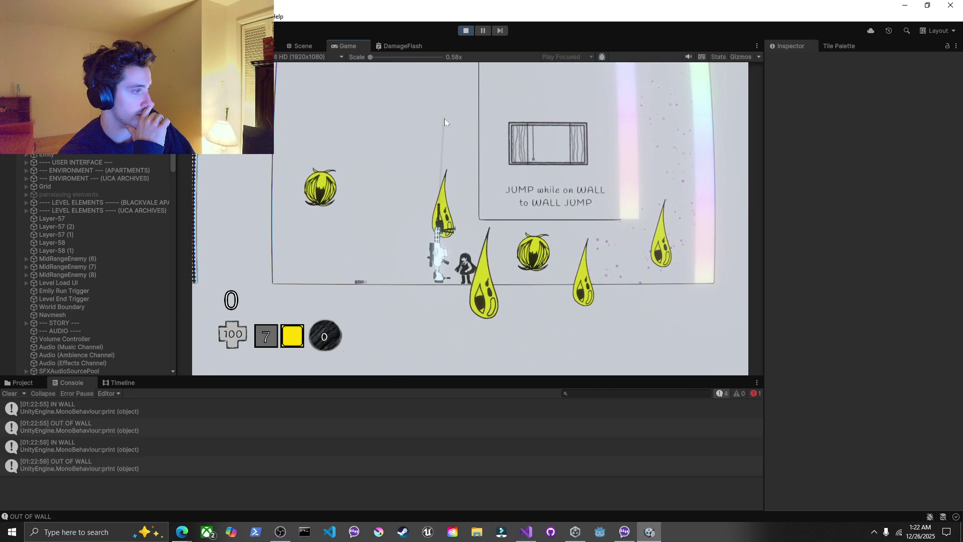
{"action": "key", "text": "a"}
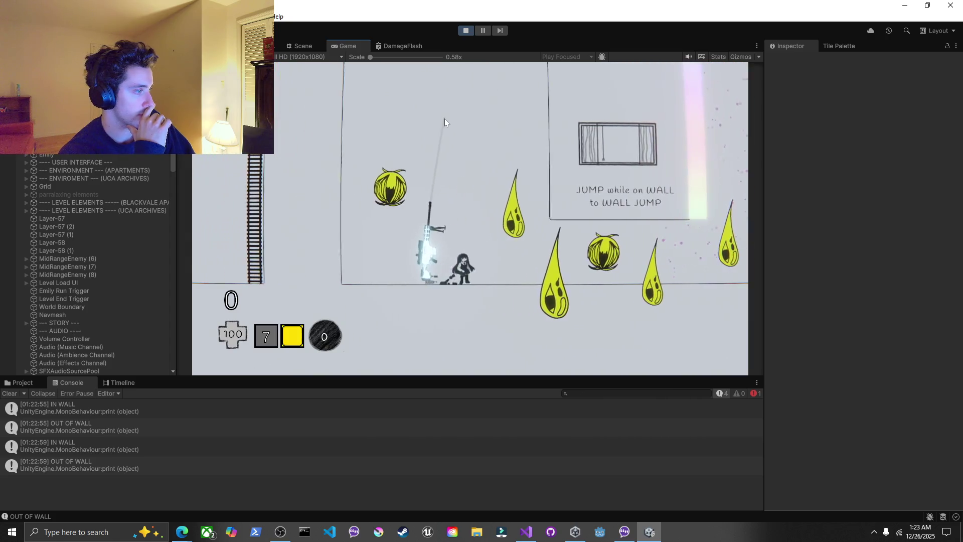
{"action": "key", "text": "d"}
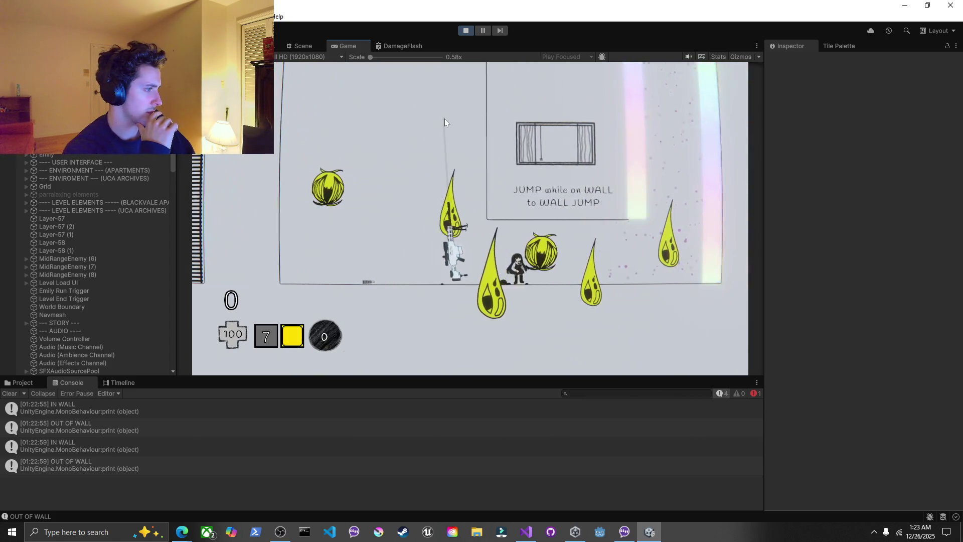
{"action": "key", "text": "d"}
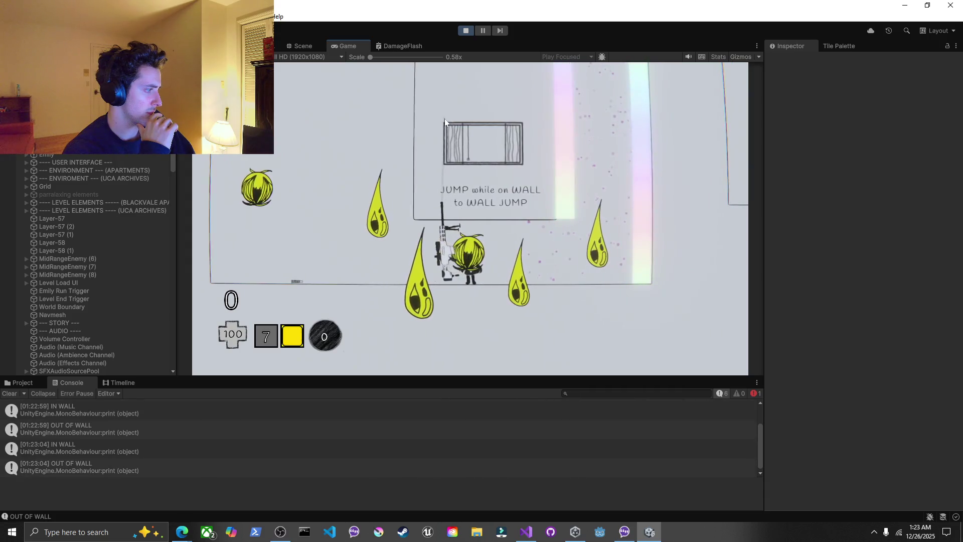
{"action": "key", "text": "a"}
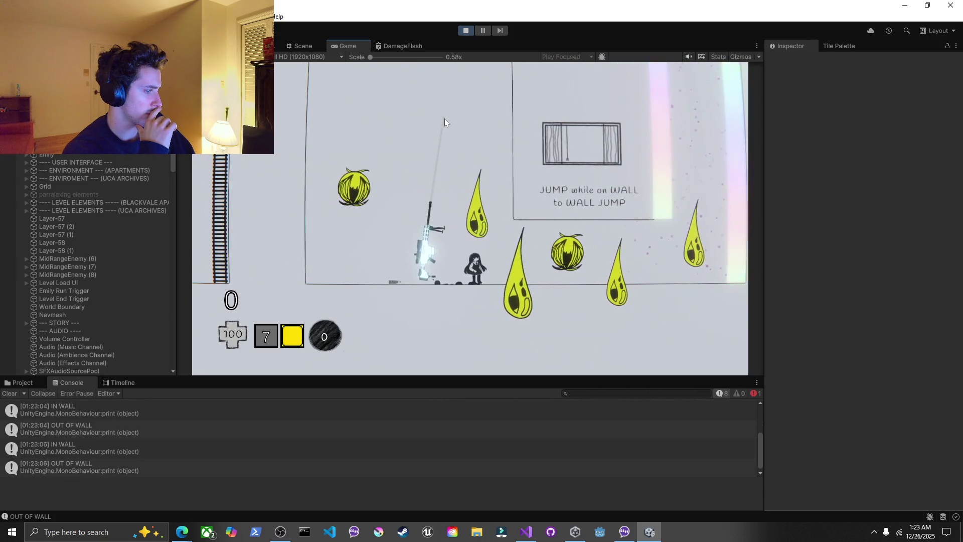
{"action": "key", "text": "d"}
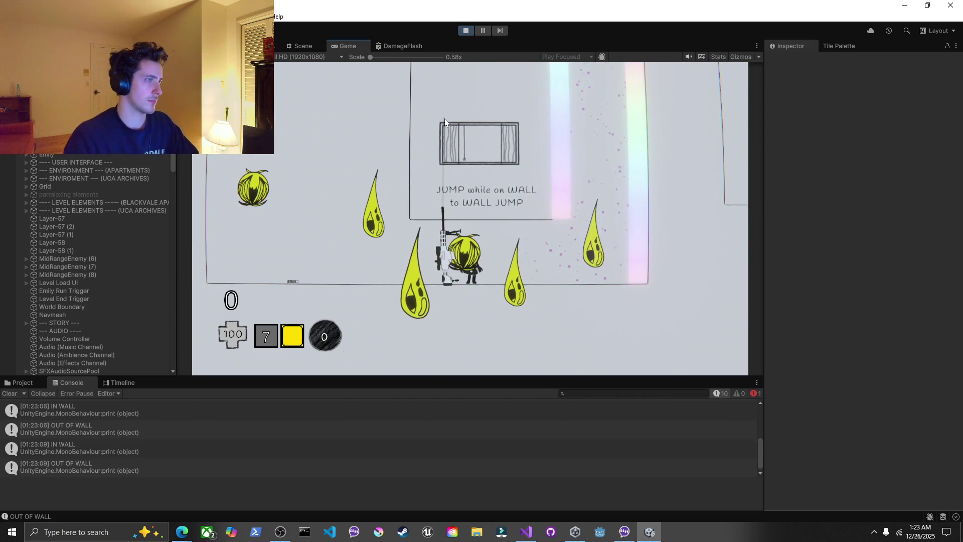
{"action": "key", "text": "Escape"}
{"action": "double_click", "coordinate": [341, 45]}
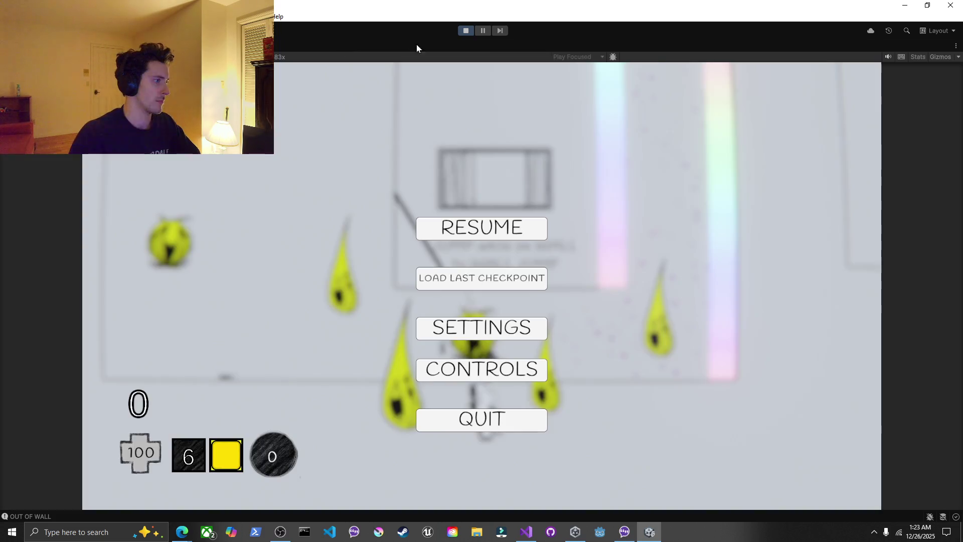
{"action": "left_click", "coordinate": [917, 57]}
{"action": "key", "text": "alt+Tab"}
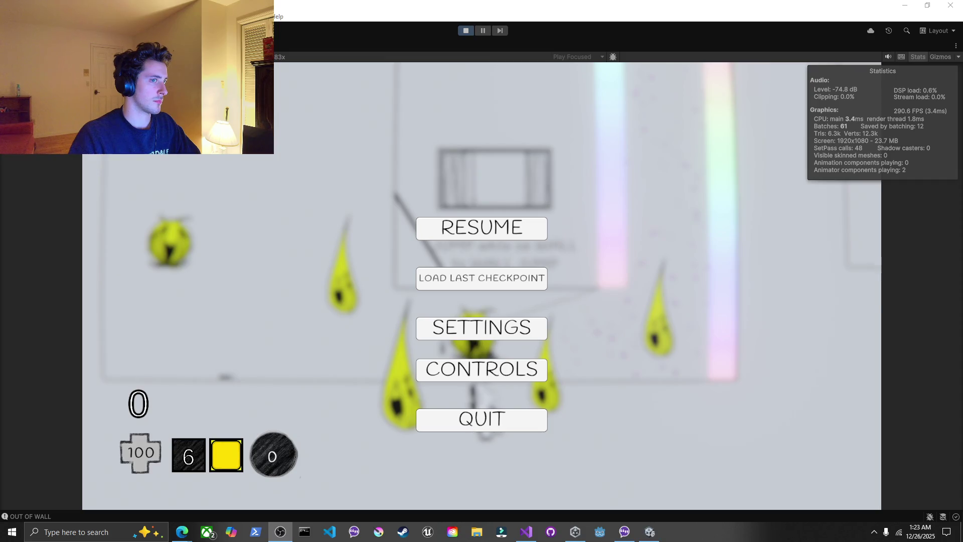
{"action": "key", "text": "alt+Tab"}
{"action": "key", "text": "Escape"}
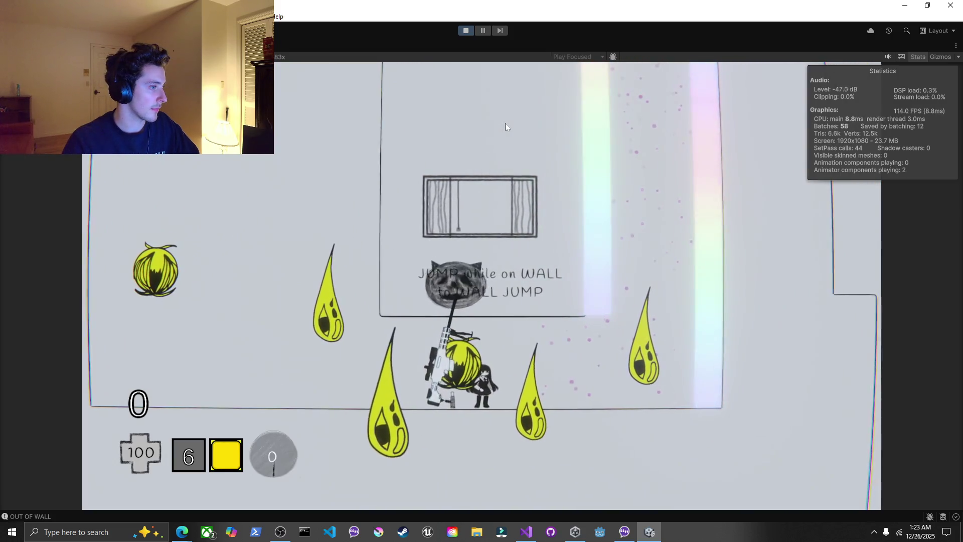
Exit Play Mode, clear the Console log, and return to the Scene view
{"action": "key", "text": "Escape"}
{"action": "left_click", "coordinate": [466, 30]}
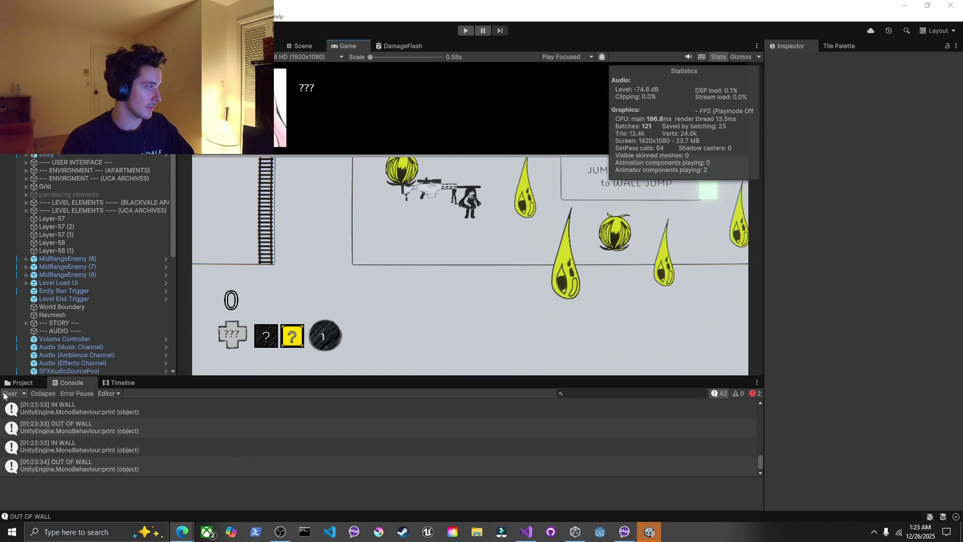
{"action": "left_click", "coordinate": [11, 394]}
{"action": "left_click", "coordinate": [526, 532]}
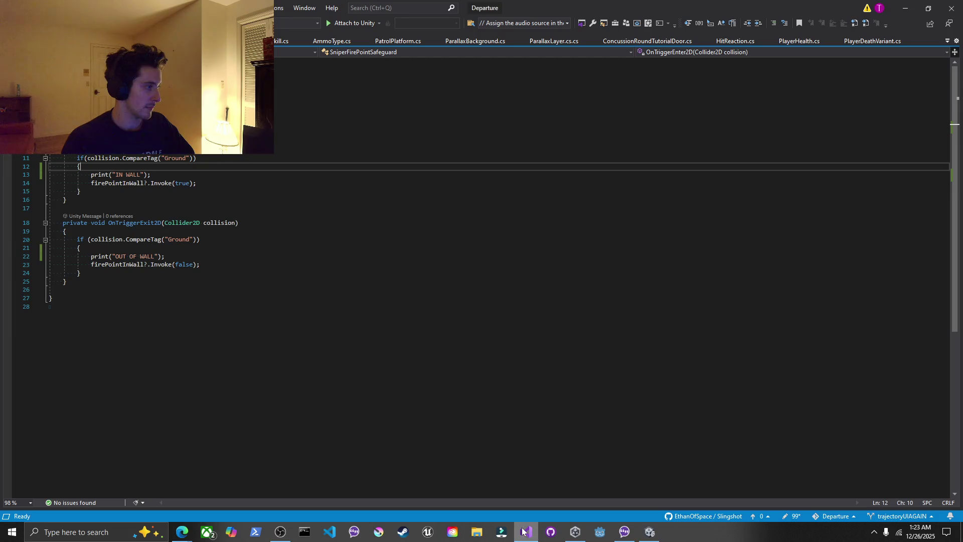
{"action": "left_click", "coordinate": [649, 531]}
{"action": "left_click", "coordinate": [316, 46]}
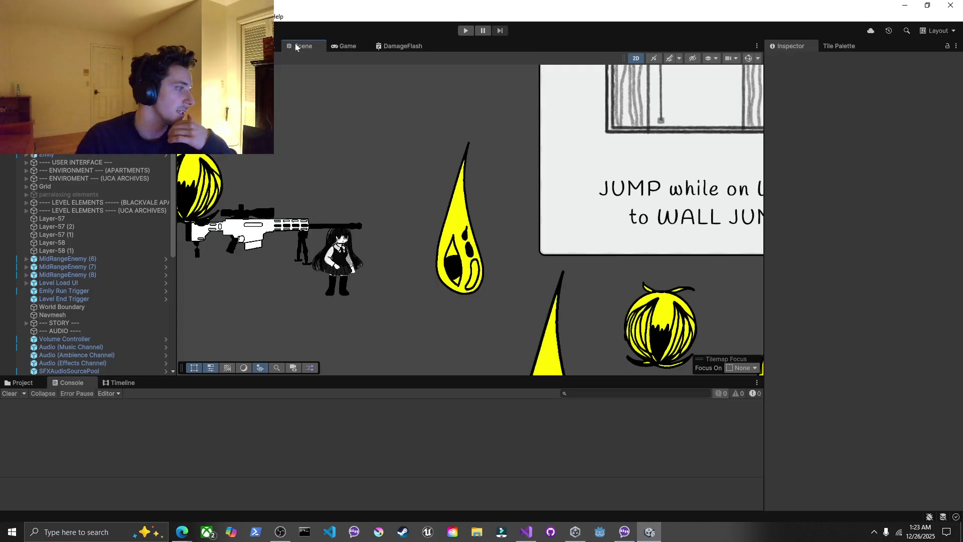
On the level Tilemap, collapse Tilemap, expand Tilemap Collider 2D, and open Composite Collider 2D's Geometry Type list
{"action": "left_click", "coordinate": [542, 156]}
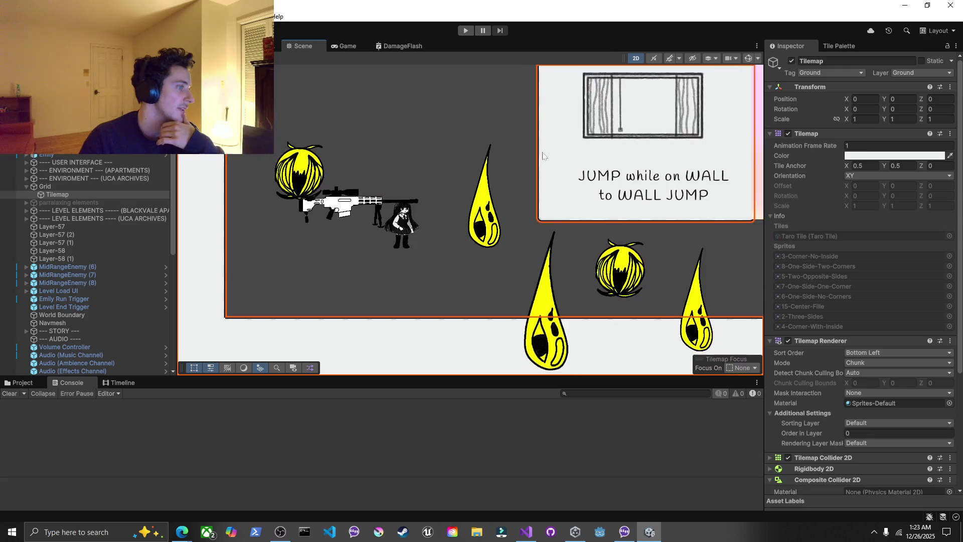
{"action": "scroll", "coordinate": [534, 157], "scroll_direction": "down", "scroll_amount": 3}
{"action": "left_click", "coordinate": [818, 134]}
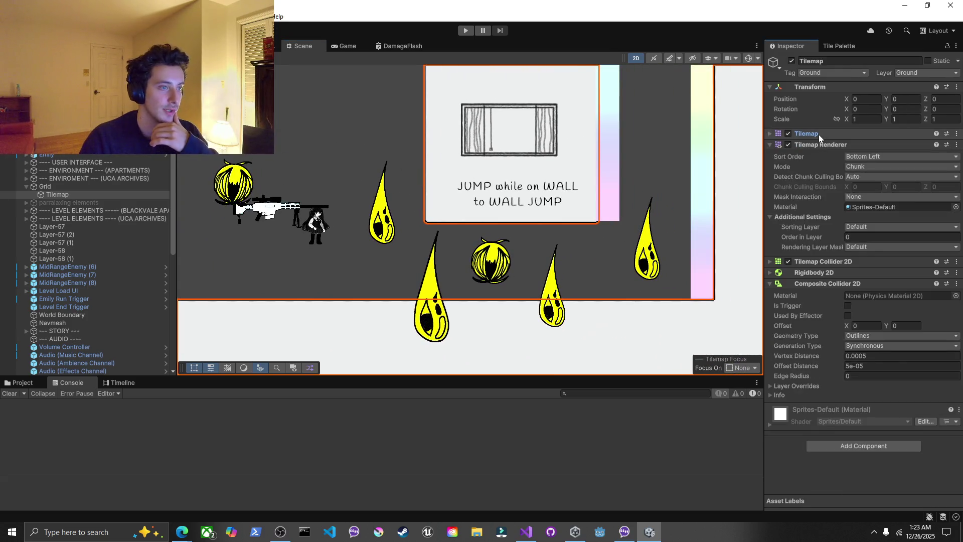
{"action": "left_click", "coordinate": [814, 261]}
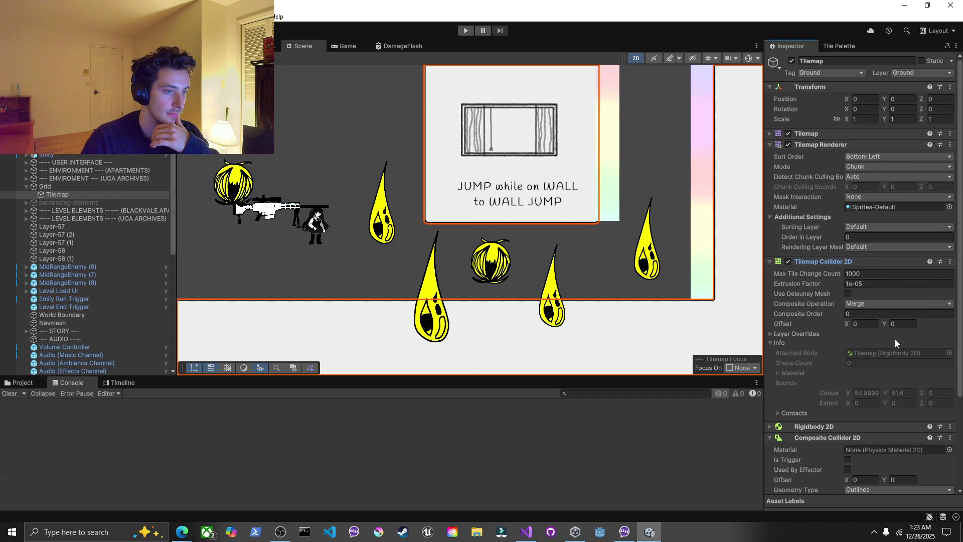
{"action": "scroll", "coordinate": [533, 257], "scroll_direction": "down", "scroll_amount": 3}
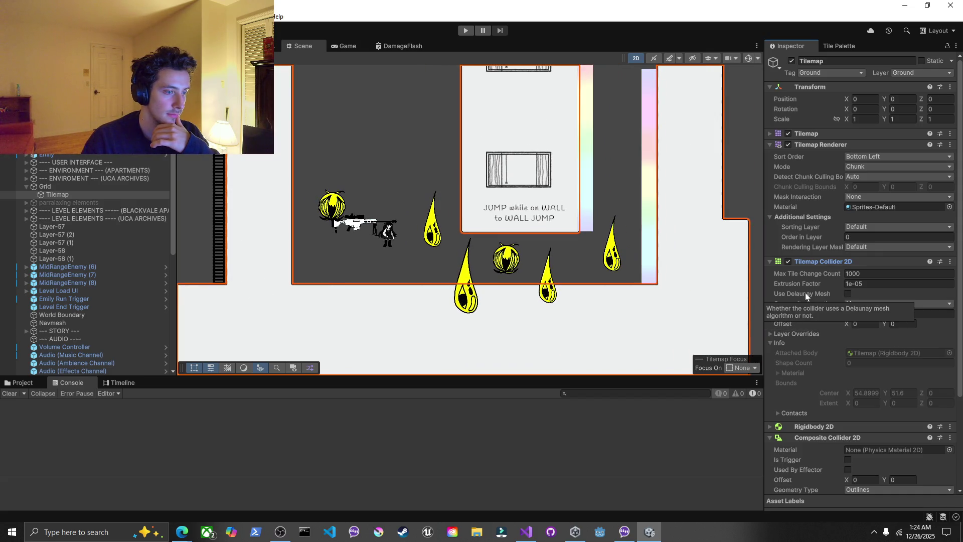
{"action": "scroll", "coordinate": [551, 201], "scroll_direction": "down", "scroll_amount": 1}
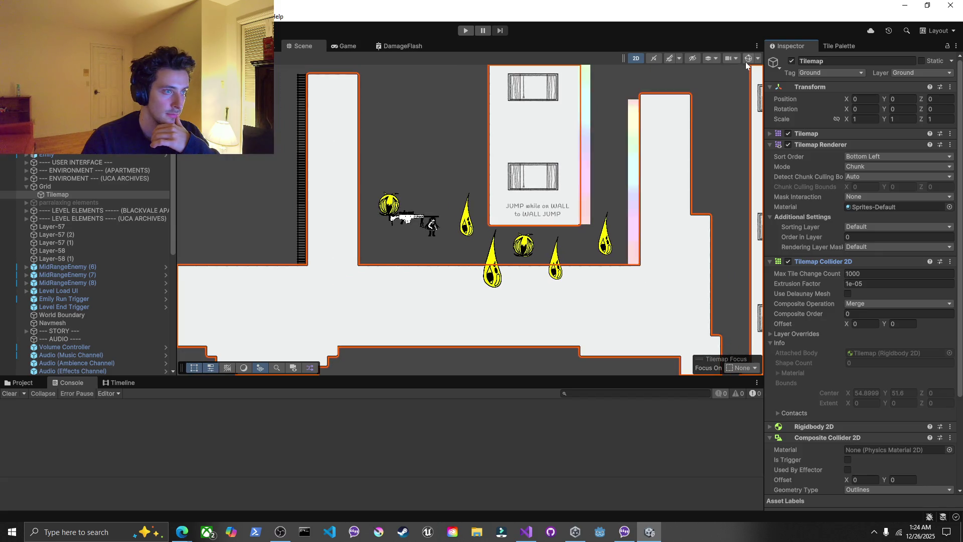
{"action": "scroll", "coordinate": [527, 242], "scroll_direction": "up", "scroll_amount": 5}
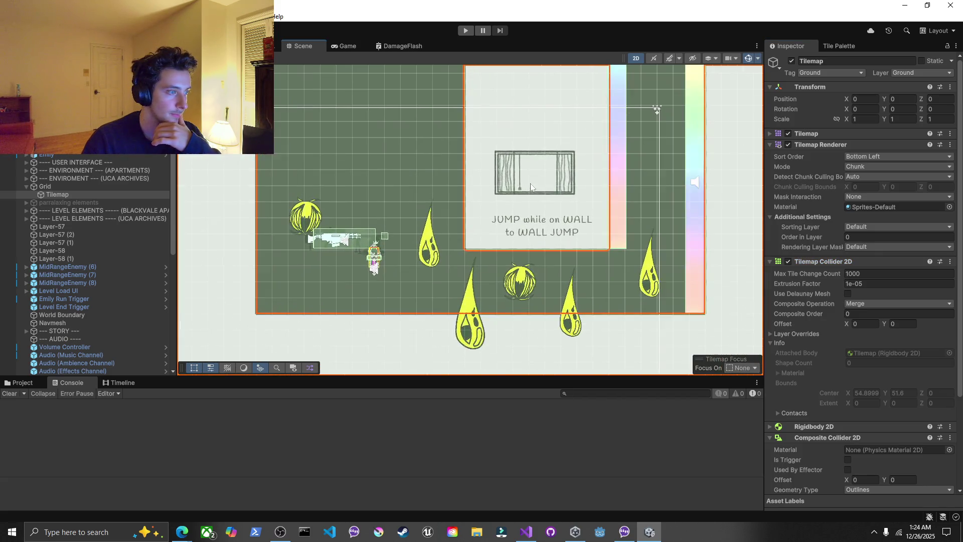
{"action": "scroll", "coordinate": [526, 242], "scroll_direction": "up", "scroll_amount": 1}
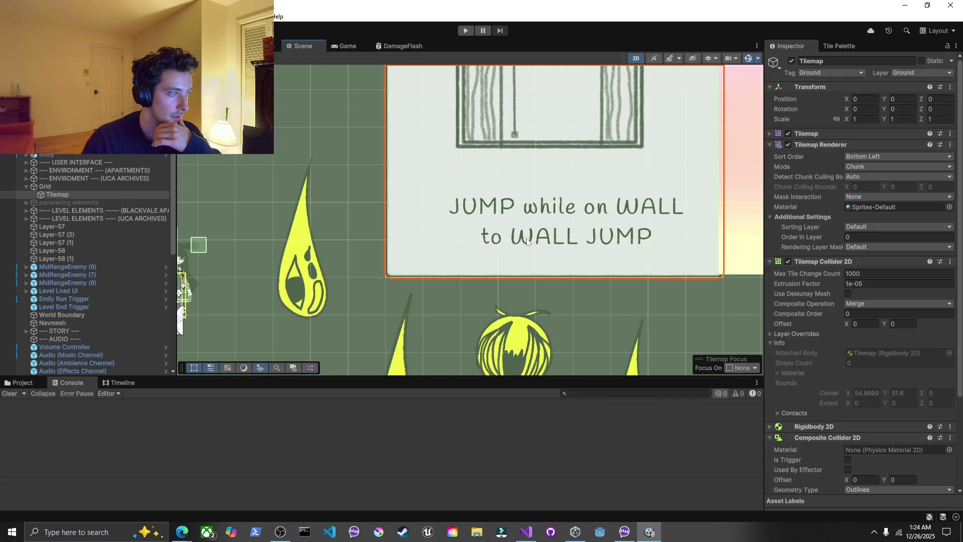
{"action": "scroll", "coordinate": [527, 242], "scroll_direction": "down", "scroll_amount": 5}
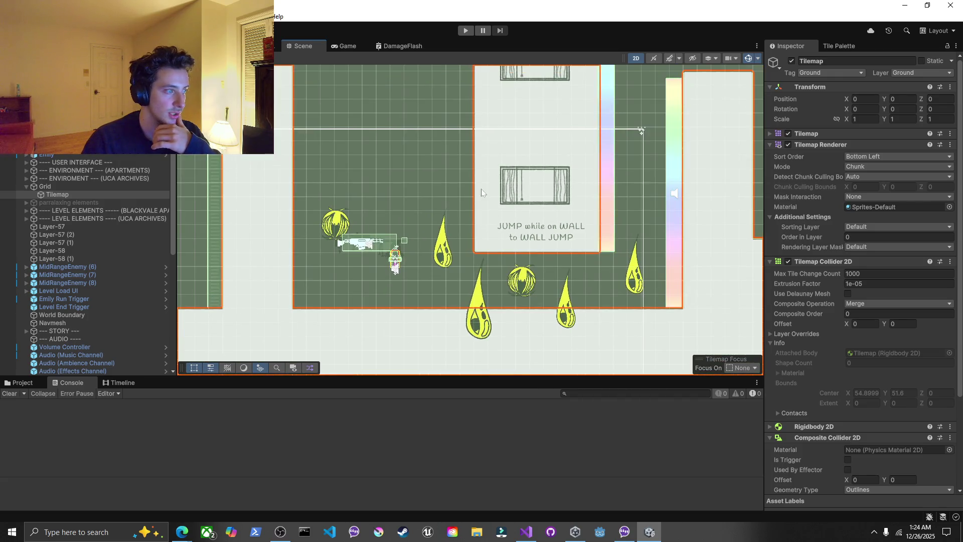
{"action": "scroll", "coordinate": [483, 142], "scroll_direction": "down", "scroll_amount": 1}
{"action": "scroll", "coordinate": [863, 248], "scroll_direction": "down", "scroll_amount": 5}
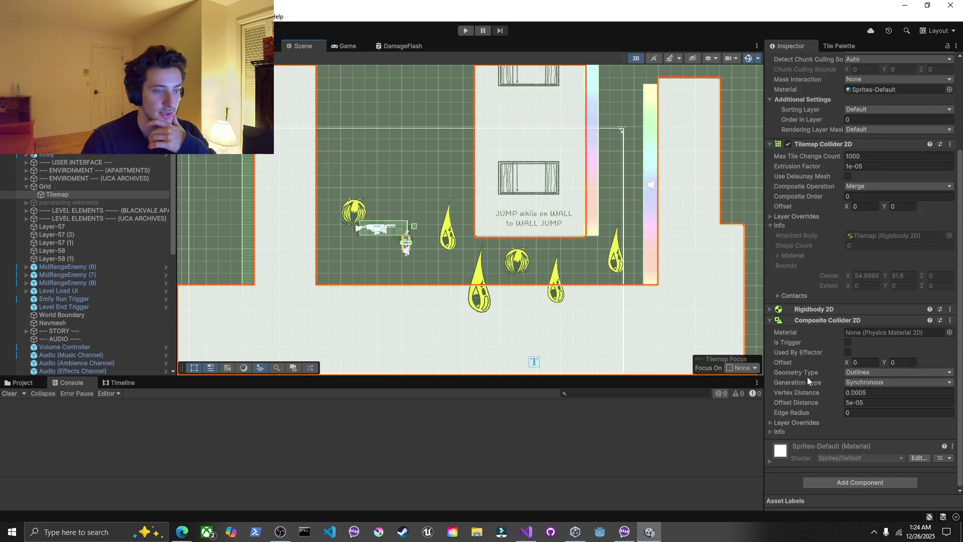
{"action": "left_click", "coordinate": [851, 372]}
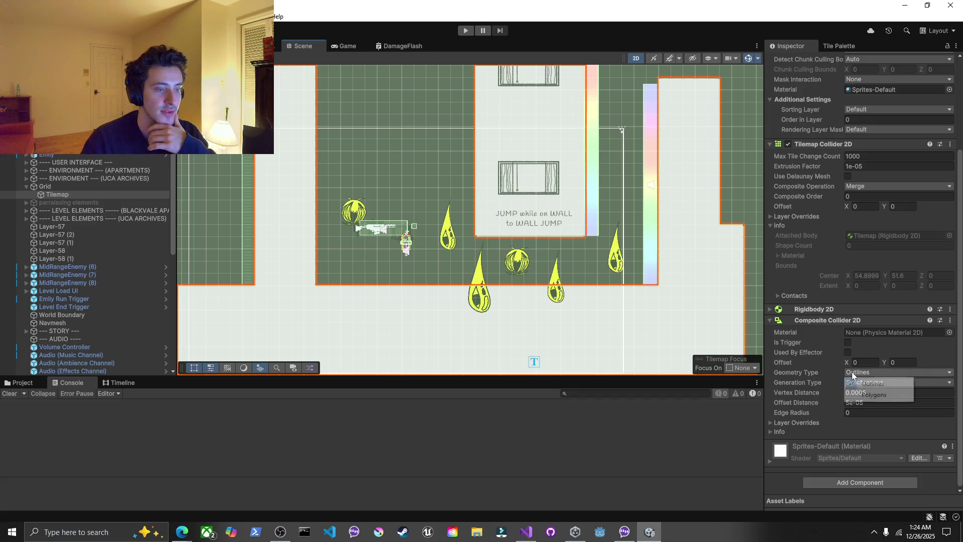
Change the Tilemap's Composite Collider 2D Geometry Type from Polygons to Outlines
{"action": "left_click", "coordinate": [856, 394]}
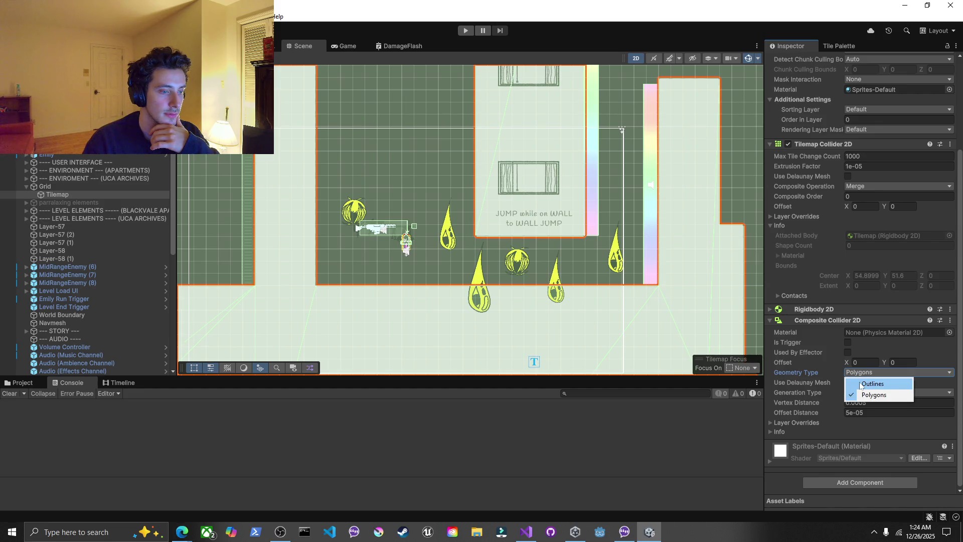
{"action": "left_click", "coordinate": [861, 384]}
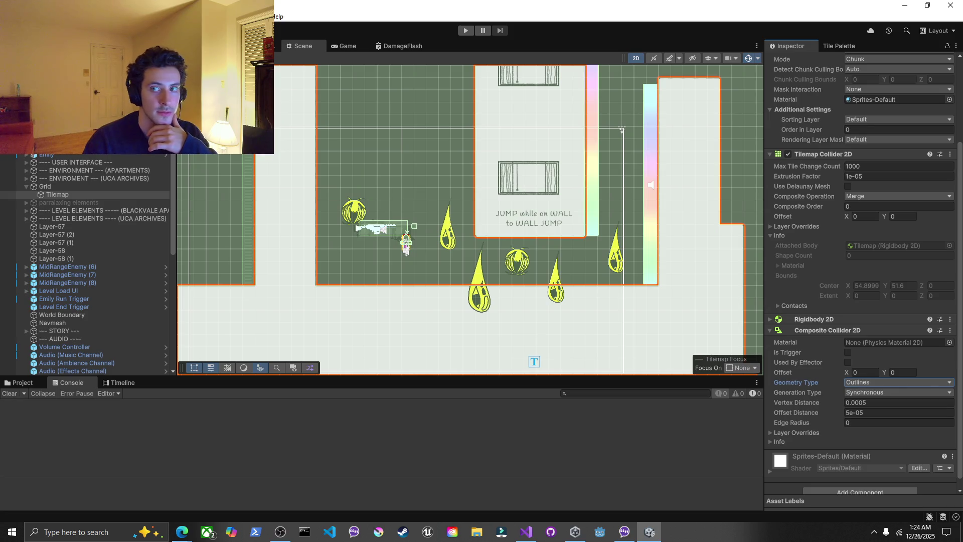
{"action": "key", "text": "alt+Tab"}
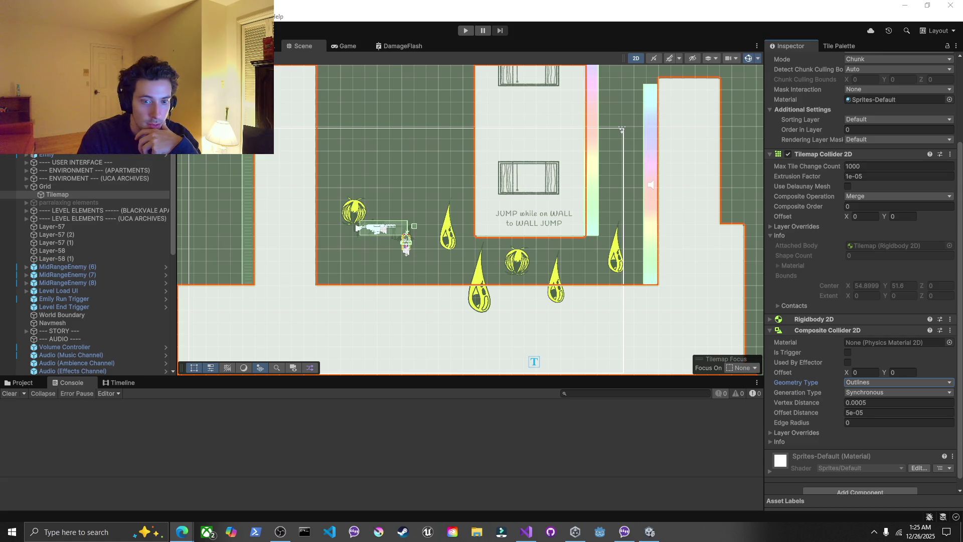
Set the Composite Collider 2D Geometry Type back to Polygons
{"action": "left_click", "coordinate": [862, 383]}
{"action": "left_click", "coordinate": [865, 406]}
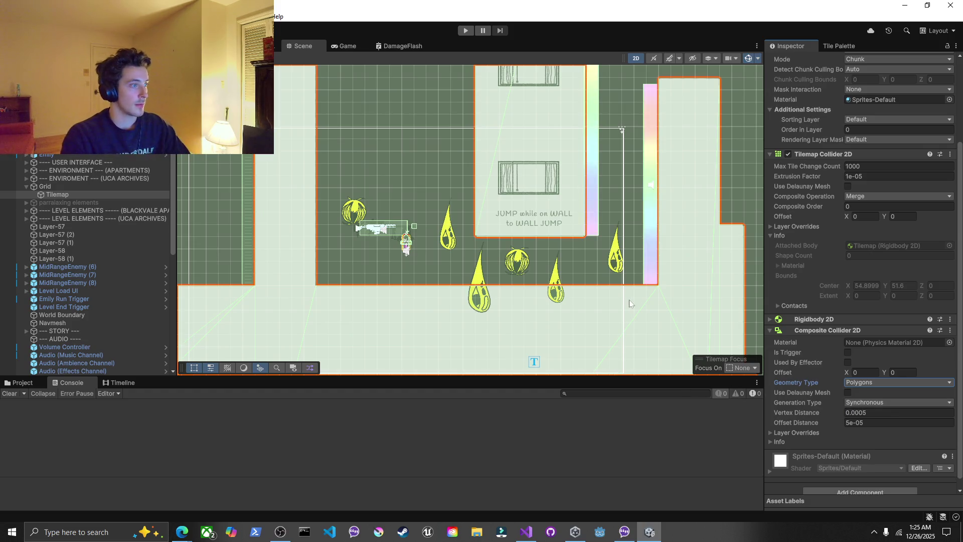
{"action": "scroll", "coordinate": [629, 299], "scroll_direction": "down", "scroll_amount": 1}
{"action": "scroll", "coordinate": [702, 82], "scroll_direction": "down", "scroll_amount": 1}
Turn off Scene Gizmos and view the level in the Game view with the normal layout
{"action": "left_click", "coordinate": [747, 59]}
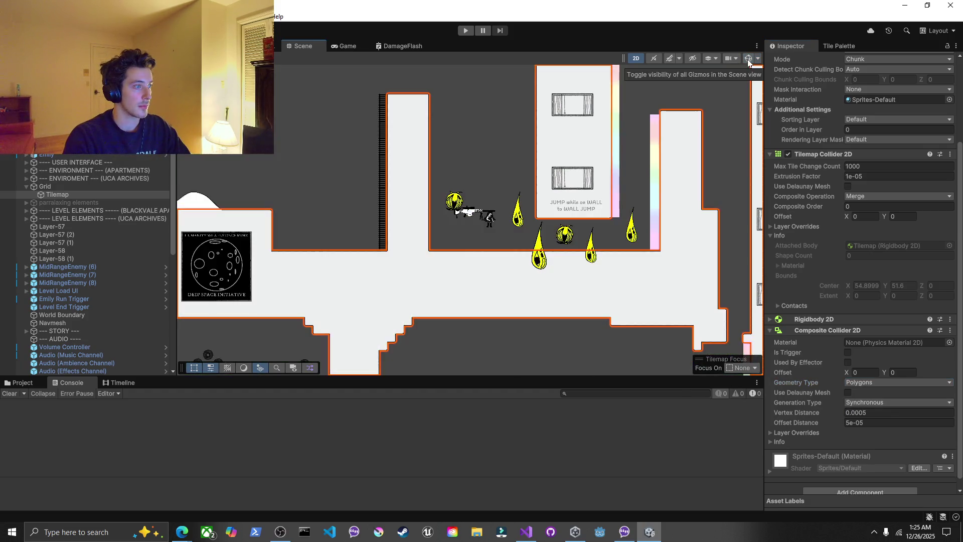
{"action": "left_click", "coordinate": [348, 44]}
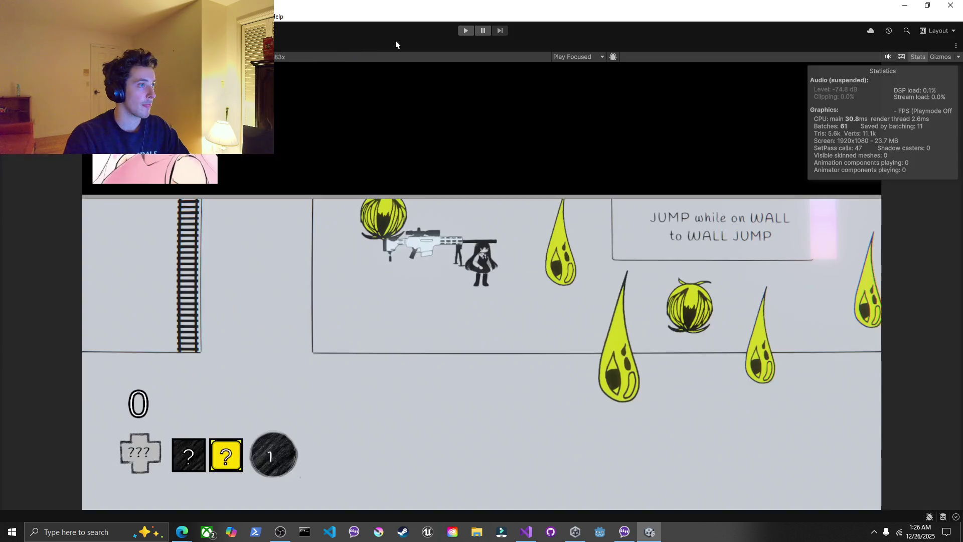
{"action": "key", "text": "shift+space"}
Remove the Sniper Fire Point Safeguard script and Box Collider 2D from fire point, then maximize the Game view
{"action": "left_click", "coordinate": [57, 194]}
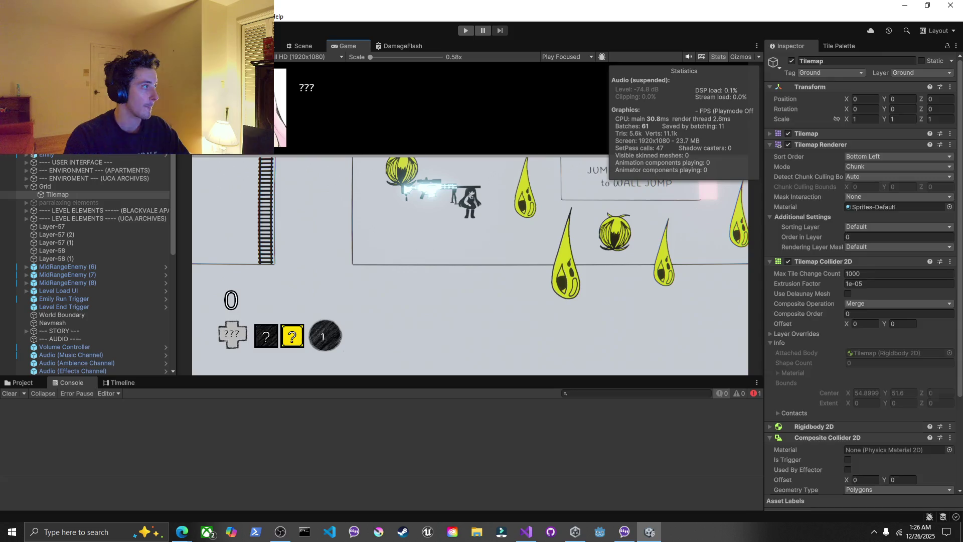
{"action": "scroll", "coordinate": [31, 155], "scroll_direction": "up", "scroll_amount": 2}
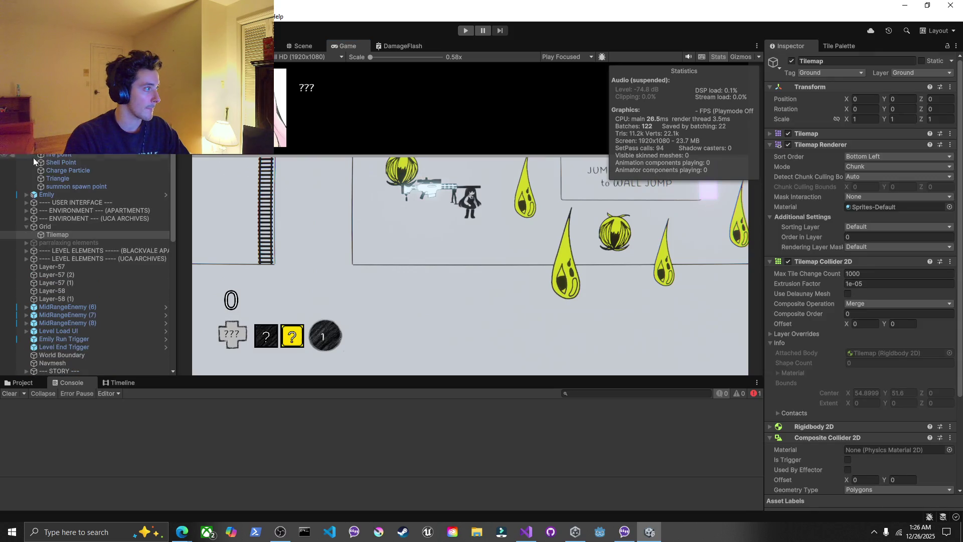
{"action": "left_click", "coordinate": [58, 154]}
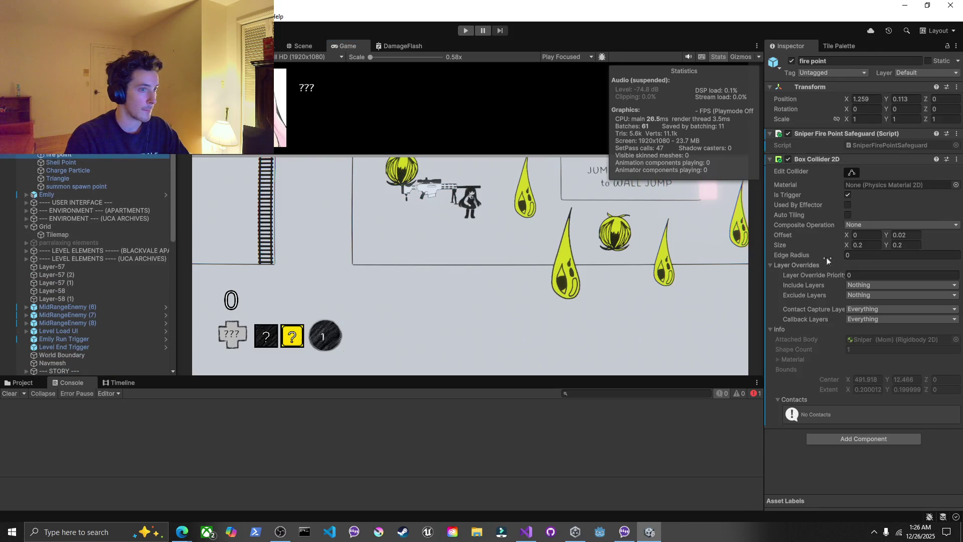
{"action": "left_click", "coordinate": [957, 133]}
{"action": "left_click", "coordinate": [893, 171]}
{"action": "left_click", "coordinate": [957, 134]}
{"action": "left_click", "coordinate": [894, 170]}
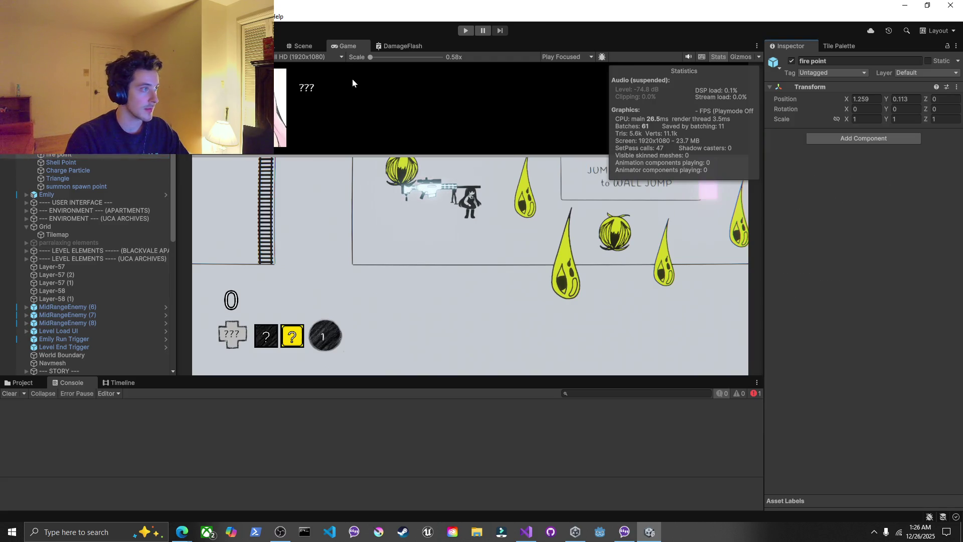
{"action": "right_click", "coordinate": [344, 46]}
{"action": "left_click", "coordinate": [321, 61]}
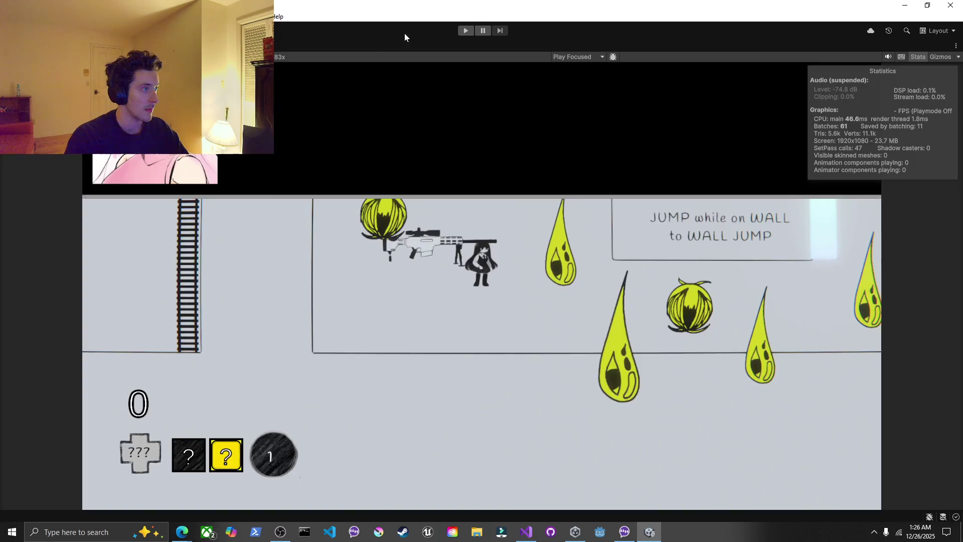
{"action": "left_click", "coordinate": [463, 30]}
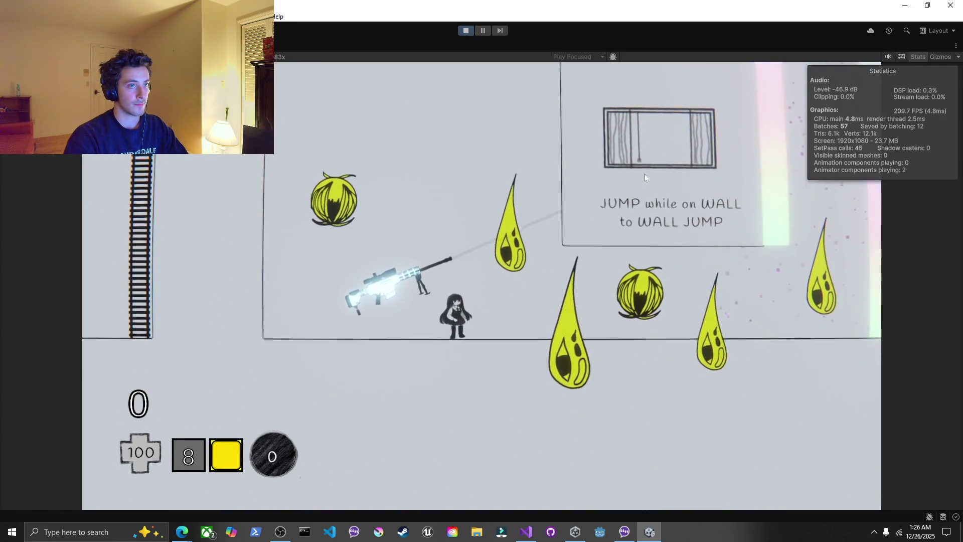
{"action": "key", "text": "d"}
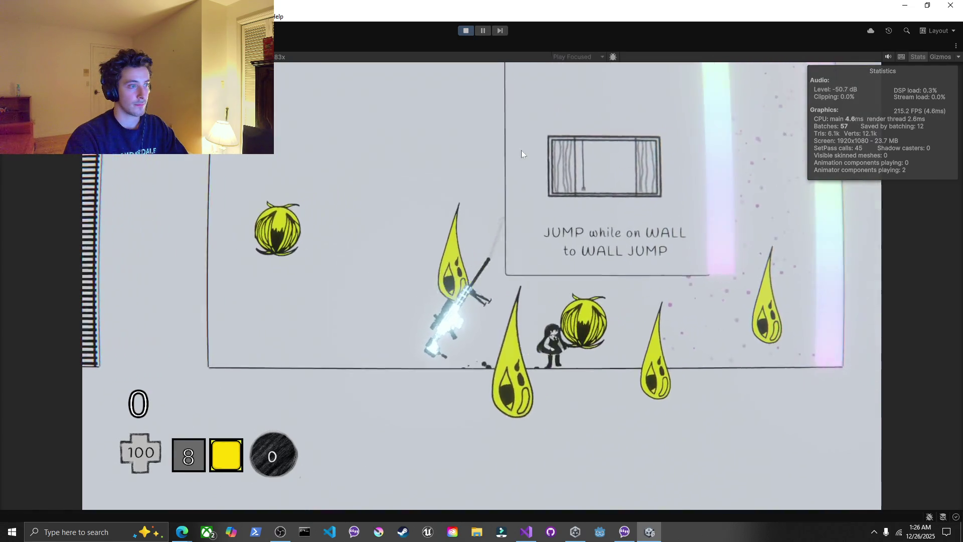
{"action": "left_click", "coordinate": [444, 145]}
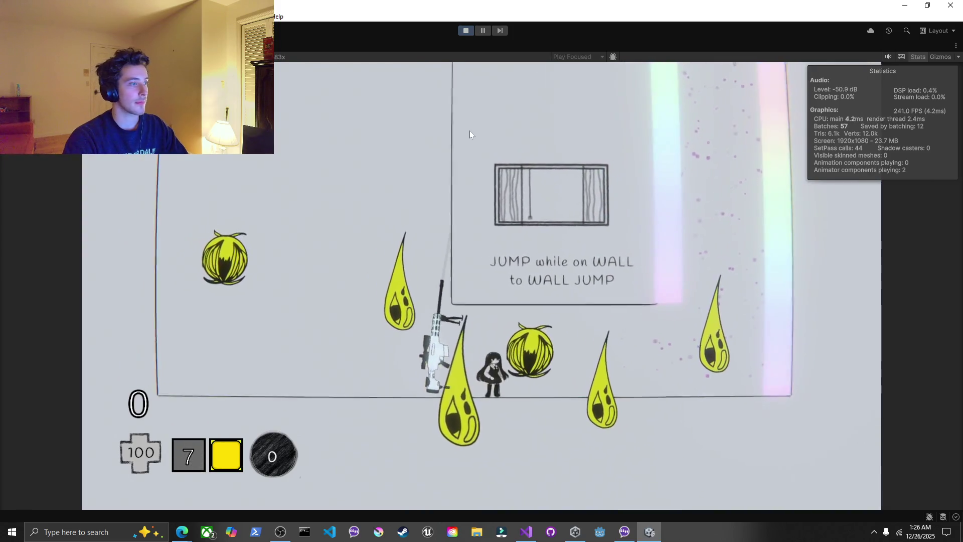
{"action": "key", "text": "d"}
{"action": "key", "text": "a"}
{"action": "key", "text": "d"}
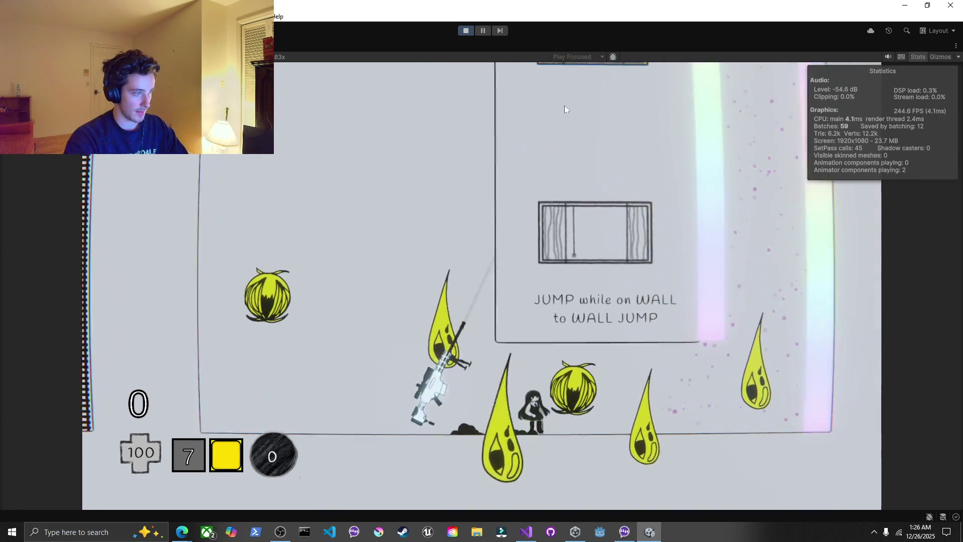
{"action": "key", "text": "a"}
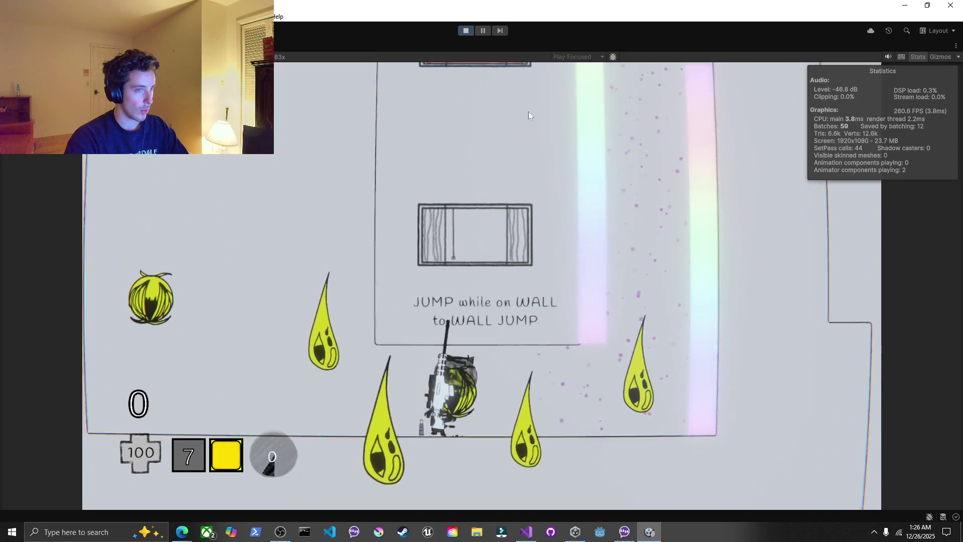
{"action": "key", "text": "d"}
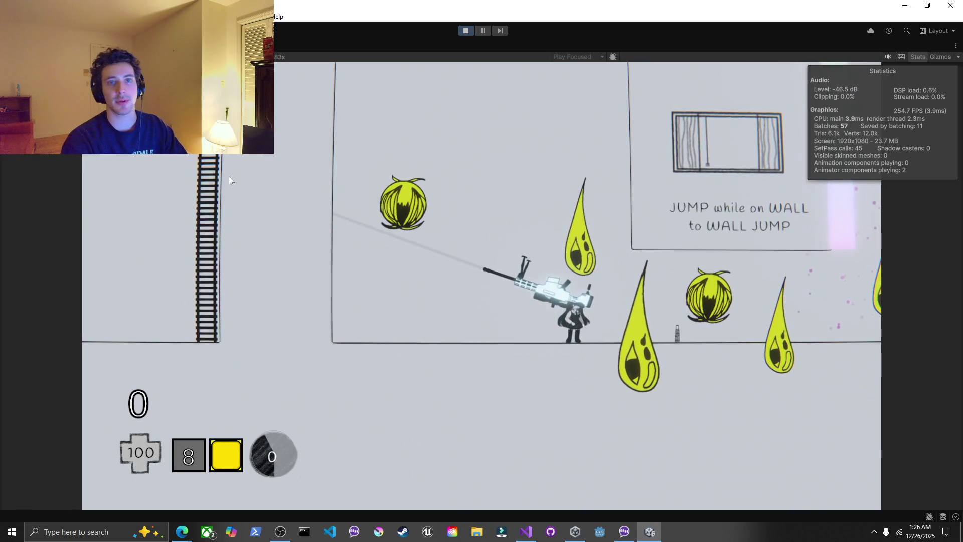
{"action": "key", "text": "a"}
{"action": "key", "text": "a"}
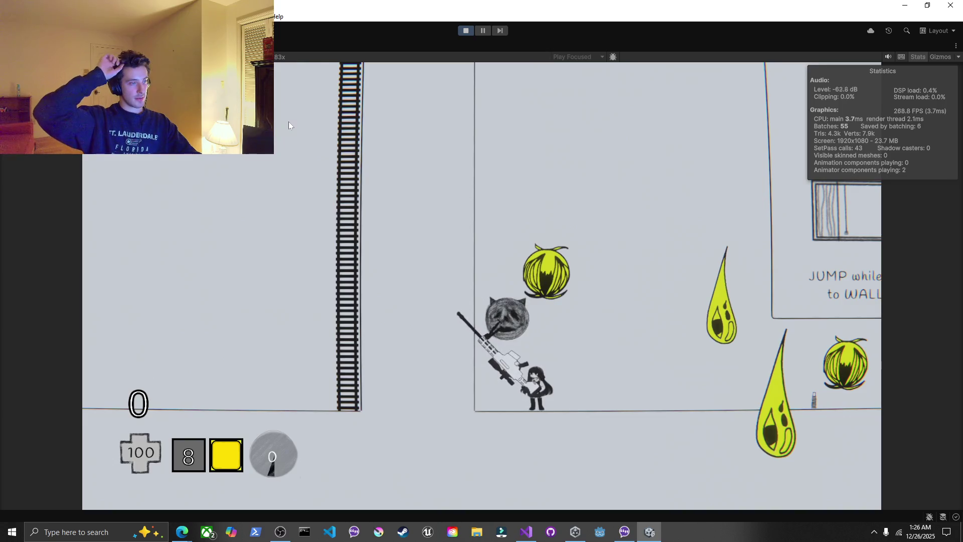
{"action": "key", "text": "d"}
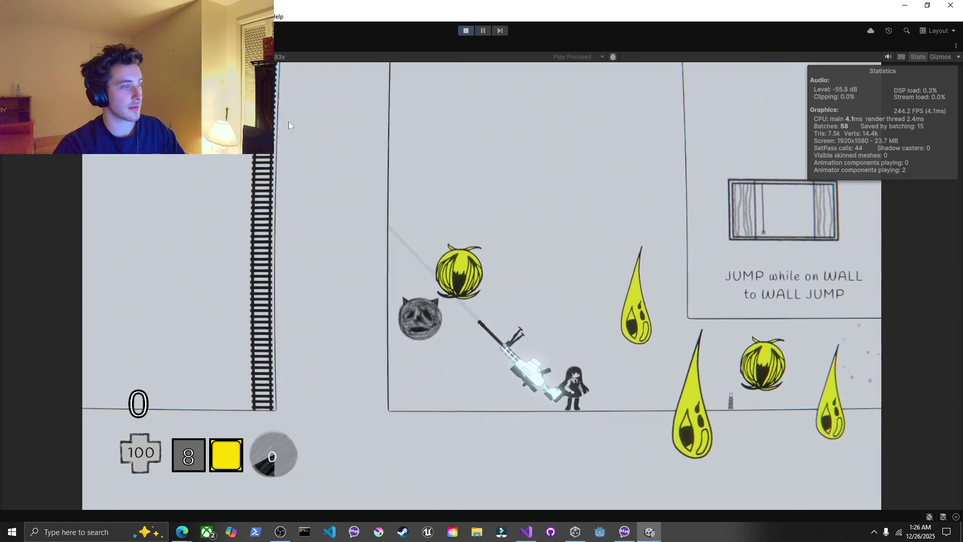
{"action": "left_click", "coordinate": [288, 126]}
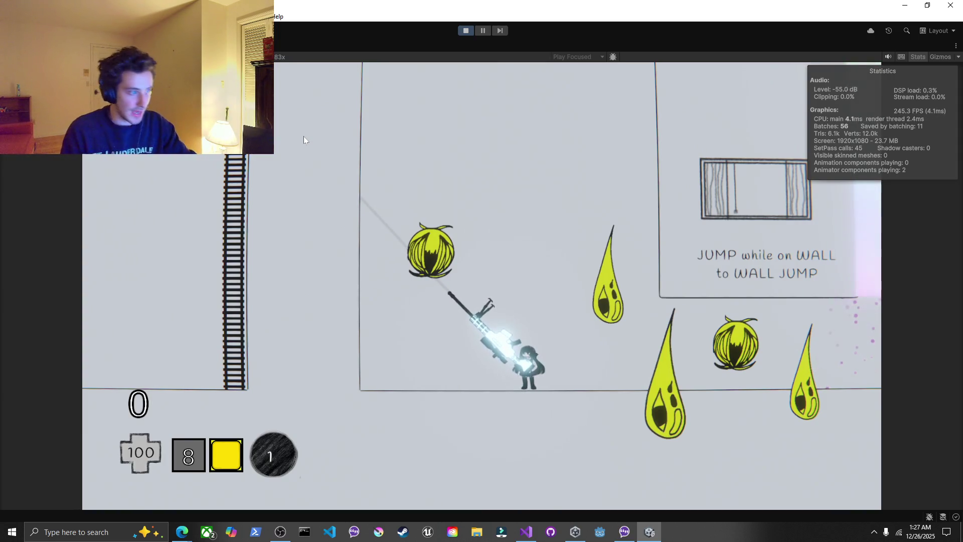
{"action": "key", "text": "Escape"}
{"action": "left_click", "coordinate": [466, 32]}
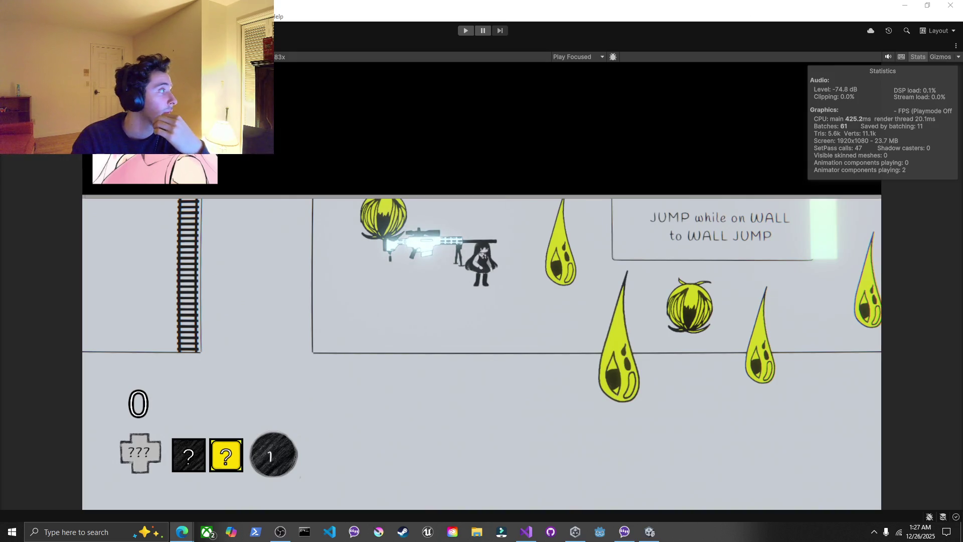
{"action": "key", "text": "shift+space"}
Mark the level Tilemap as Static in the Scene view
{"action": "left_click", "coordinate": [299, 46]}
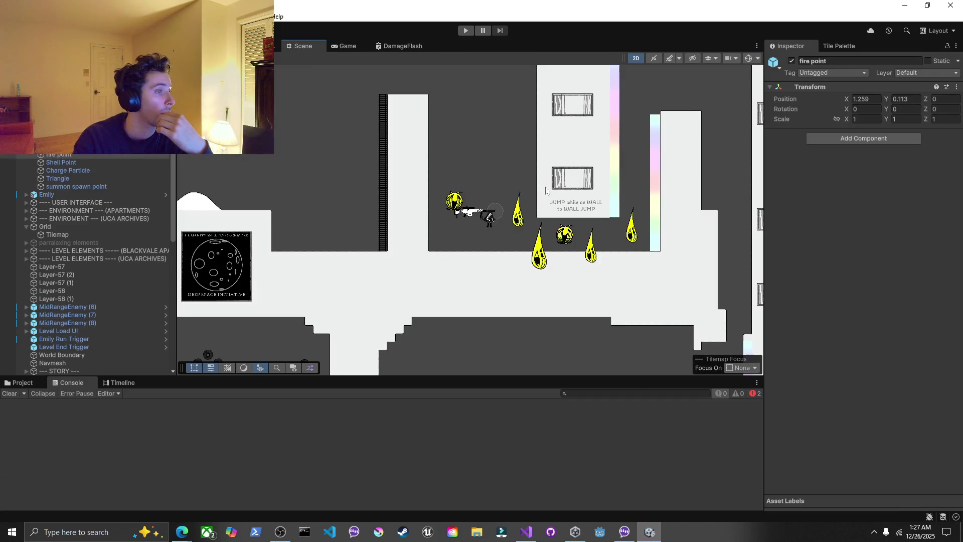
{"action": "left_click", "coordinate": [502, 281]}
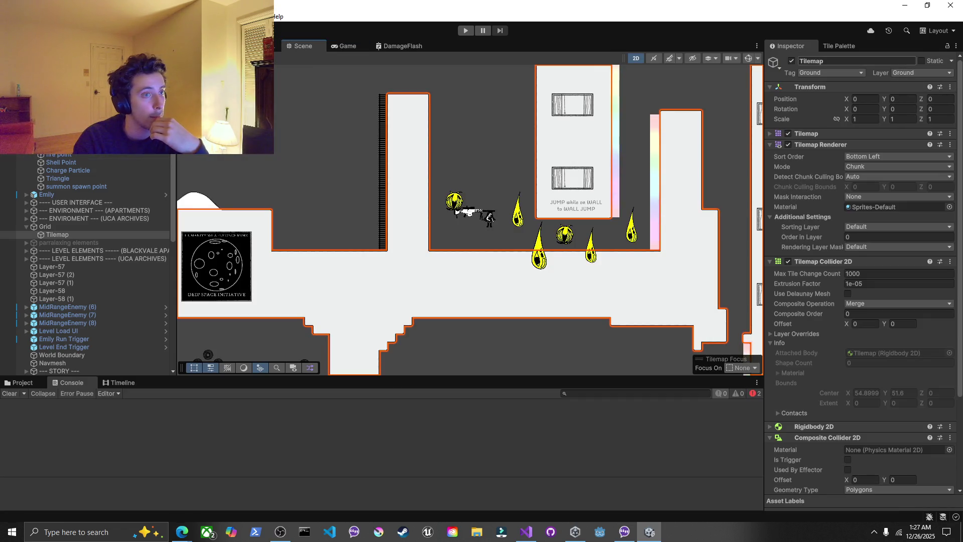
{"action": "left_click", "coordinate": [922, 60]}
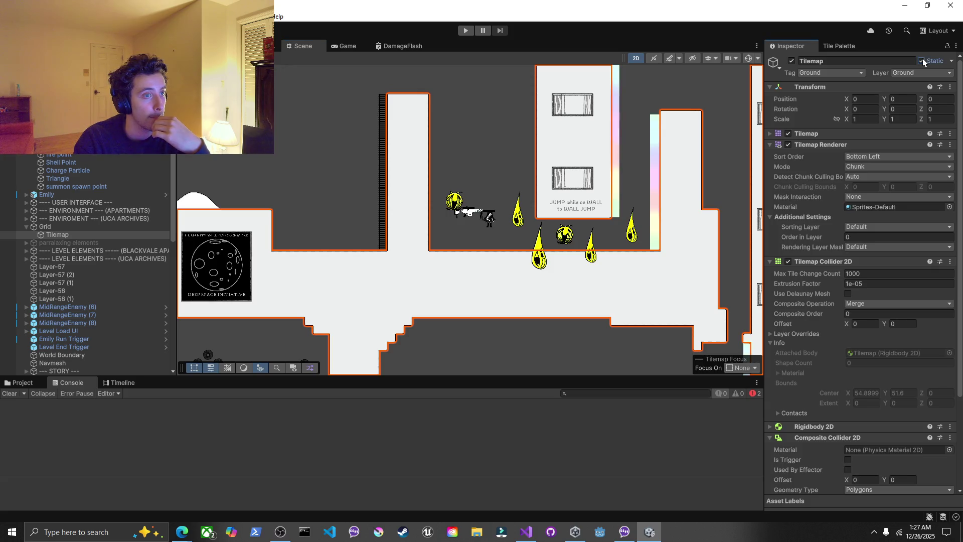
{"action": "scroll", "coordinate": [913, 166], "scroll_direction": "down", "scroll_amount": 5}
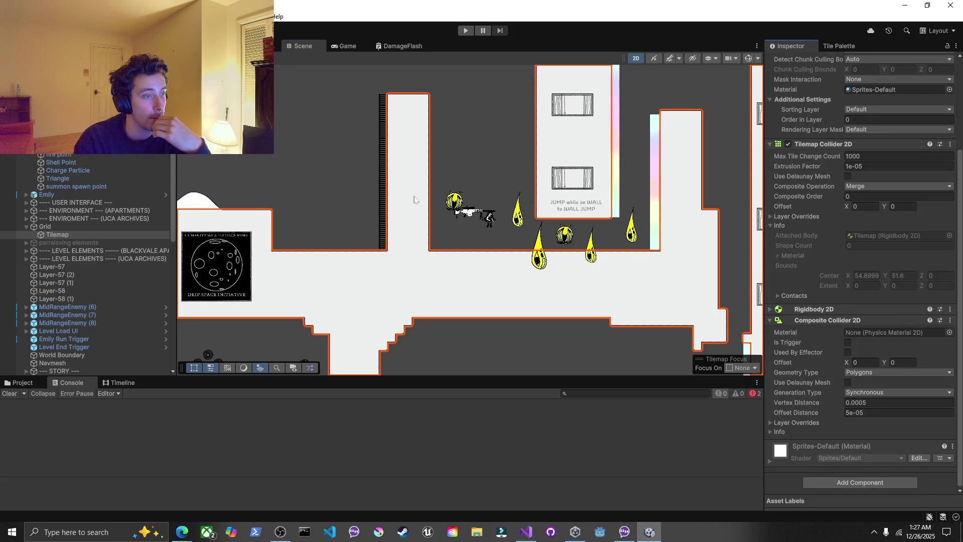
{"action": "left_click", "coordinate": [469, 168]}
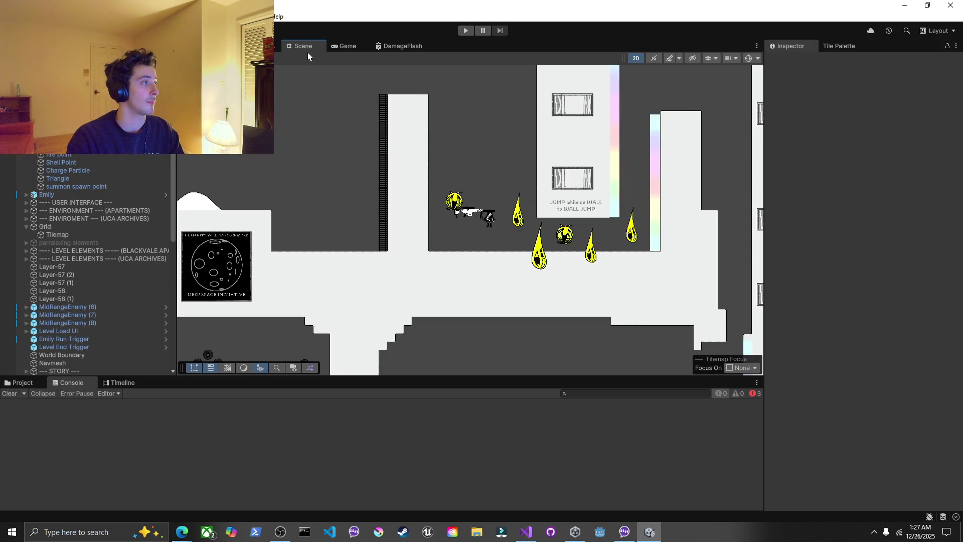
Playtest picking up the rifle and wall-jumping onto the upper platform, then stop Play Mode
{"action": "left_click", "coordinate": [351, 48]}
{"action": "left_click", "coordinate": [466, 30]}
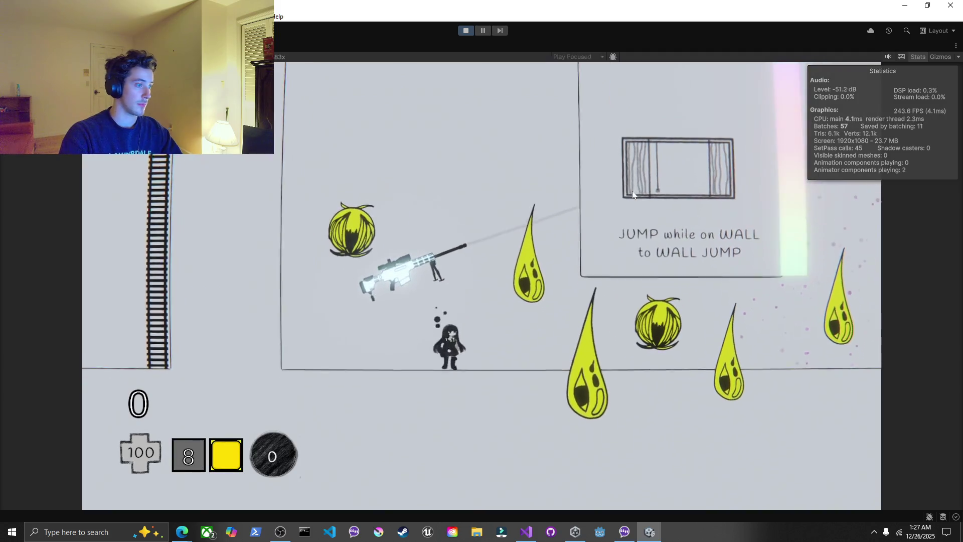
{"action": "key", "text": "space"}
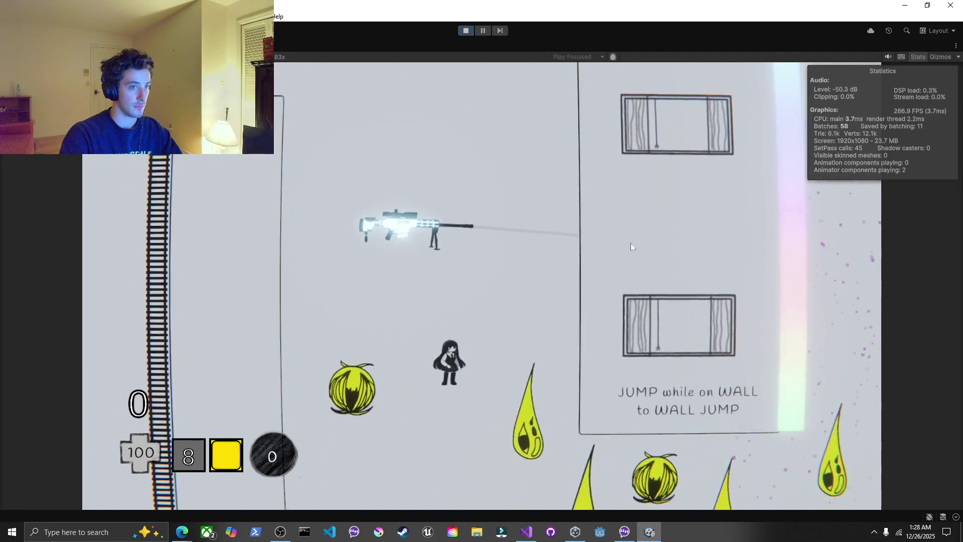
{"action": "key", "text": "d"}
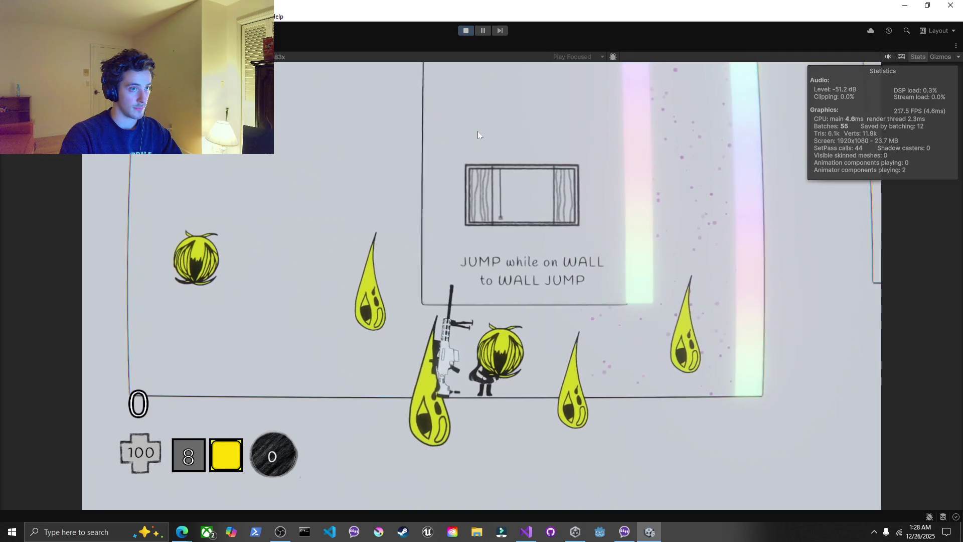
{"action": "key", "text": "d"}
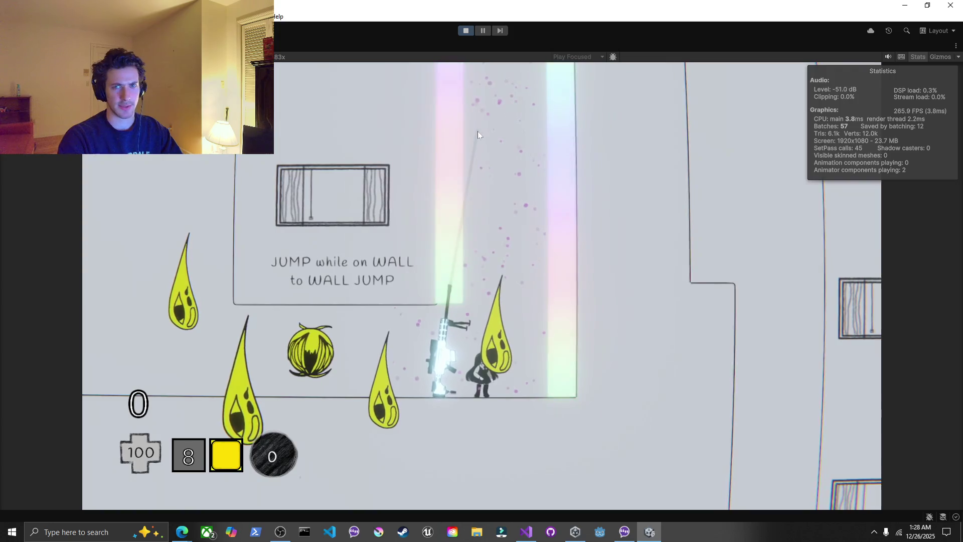
{"action": "key", "text": "a"}
{"action": "key", "text": "space"}
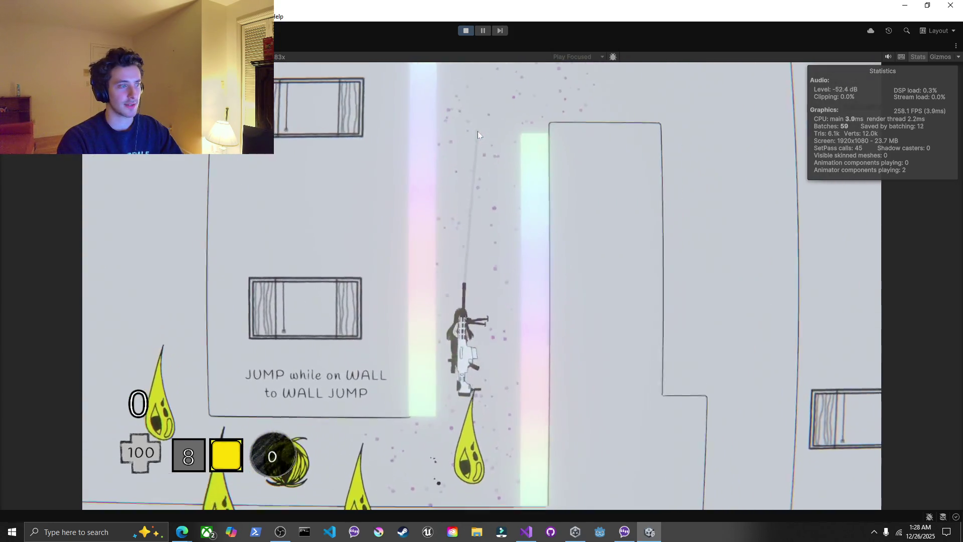
{"action": "key", "text": "space"}
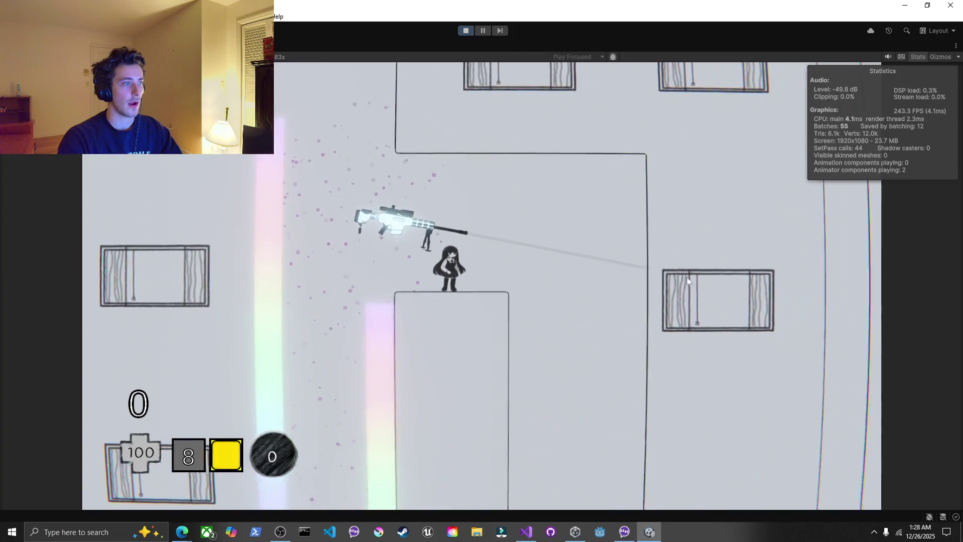
{"action": "key", "text": "s"}
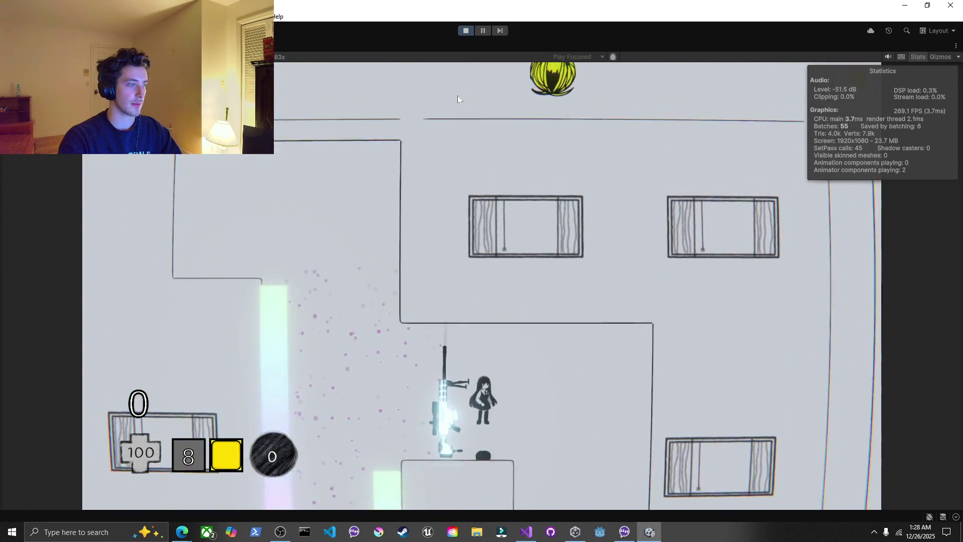
{"action": "key", "text": "Escape"}
{"action": "left_click", "coordinate": [464, 31]}
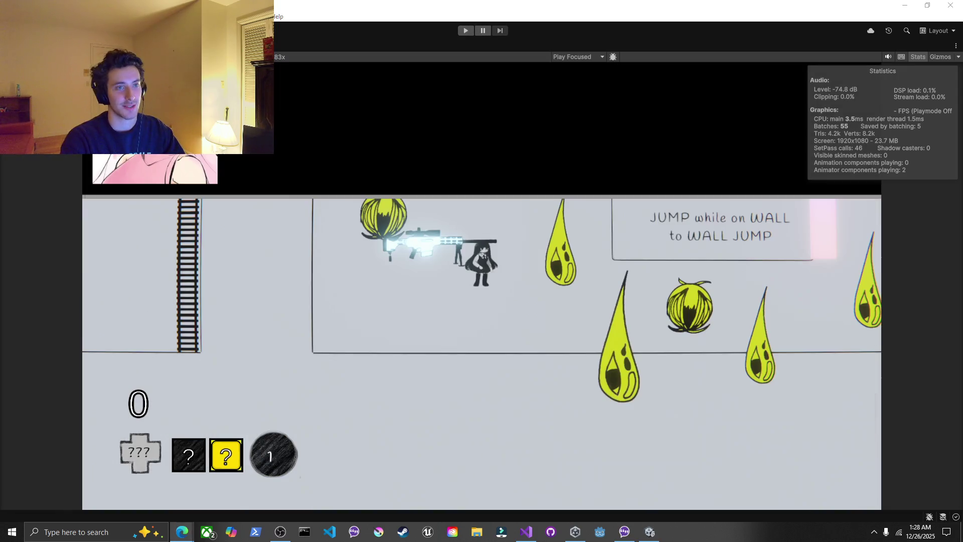
Tick and delete the 'Bomb through walls' line from the Google Docs to-do list, then return to Unity
{"action": "mouse_move", "coordinate": [182, 531]}
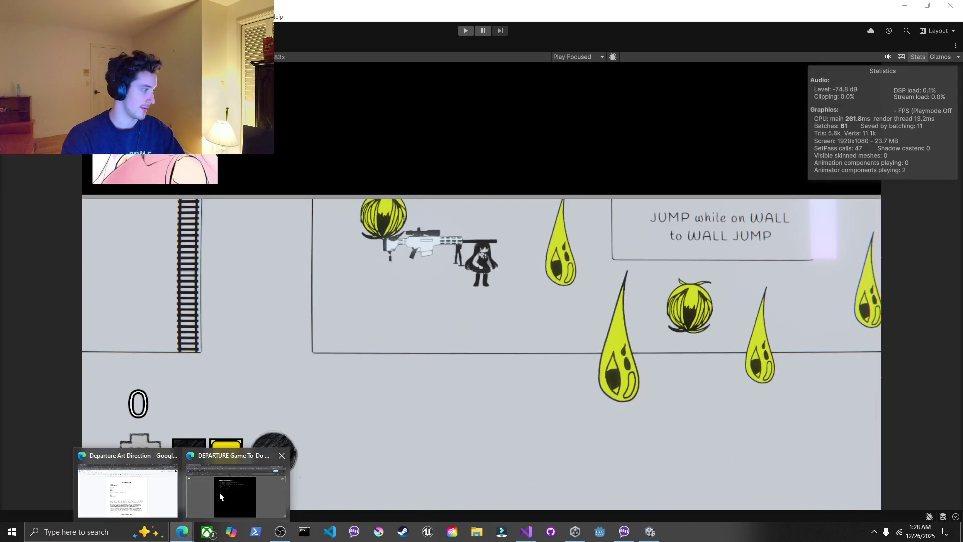
{"action": "left_click", "coordinate": [219, 492]}
{"action": "left_click", "coordinate": [333, 214]}
{"action": "left_click", "coordinate": [332, 203]}
{"action": "left_click", "coordinate": [332, 214]}
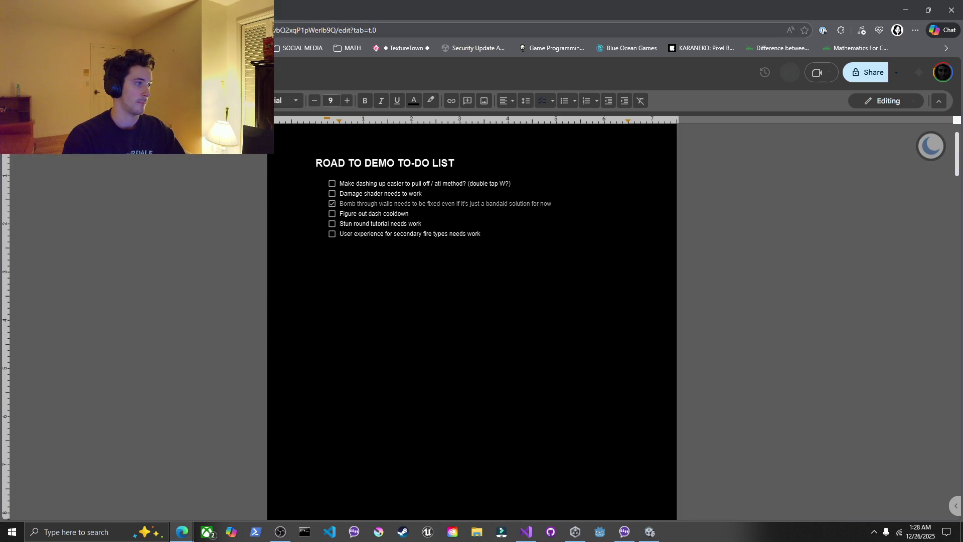
{"action": "left_click_drag", "start_coordinate": [422, 203], "coordinate": [551, 204]}
{"action": "key", "text": "shift+Home"}
{"action": "key", "text": "BackSpace"}
{"action": "key", "text": "BackSpace"}
{"action": "key", "text": "BackSpace"}
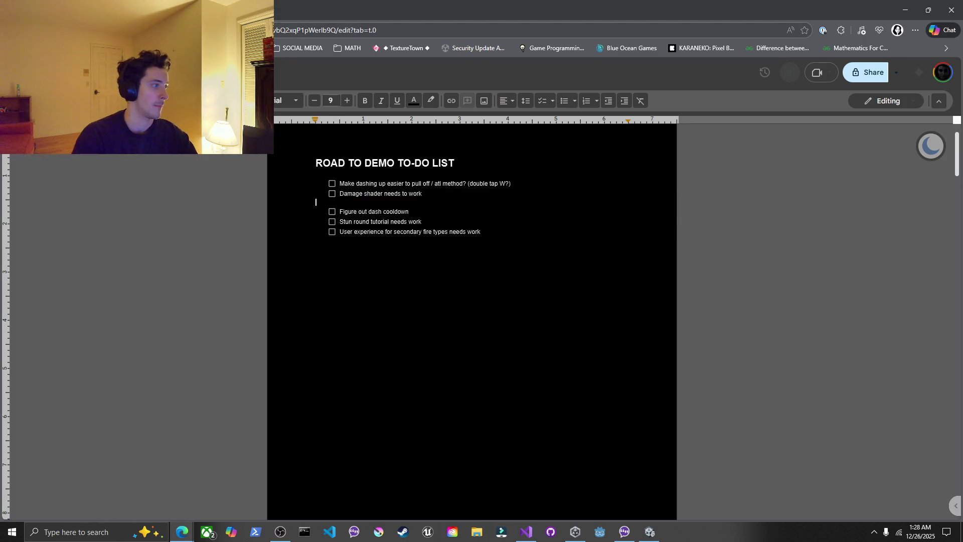
{"action": "key", "text": "Down"}
{"action": "key", "text": "Down"}
{"action": "key", "text": "Down"}
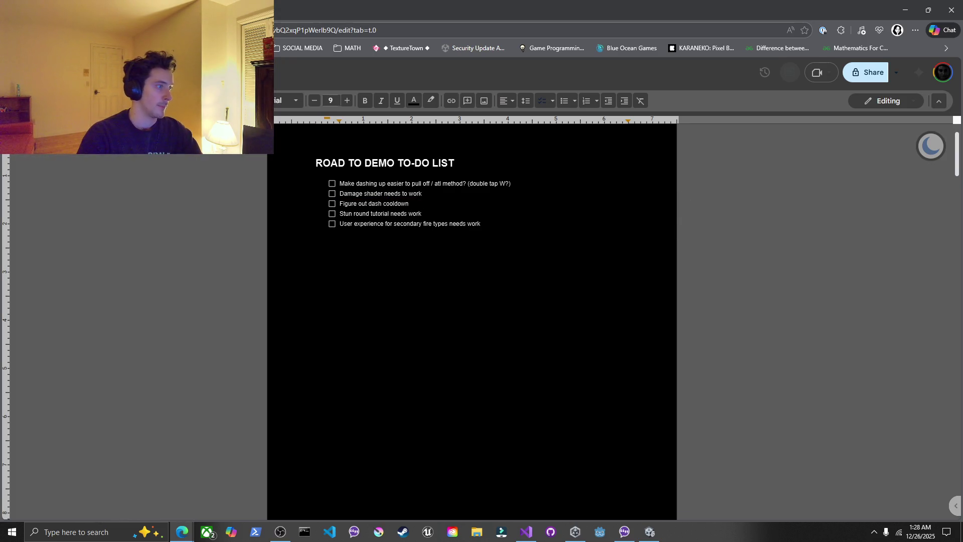
{"action": "left_click", "coordinate": [410, 204]}
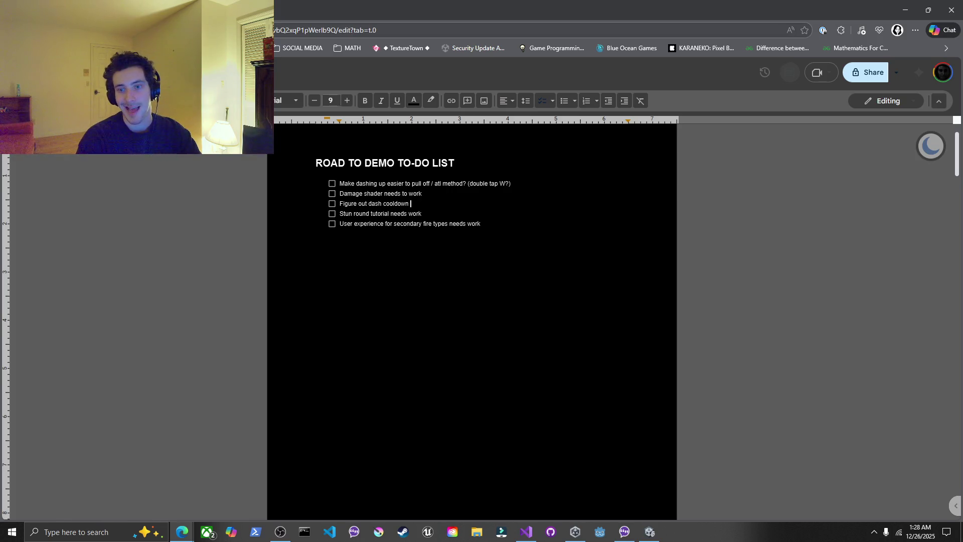
{"action": "key", "text": "alt+Tab"}
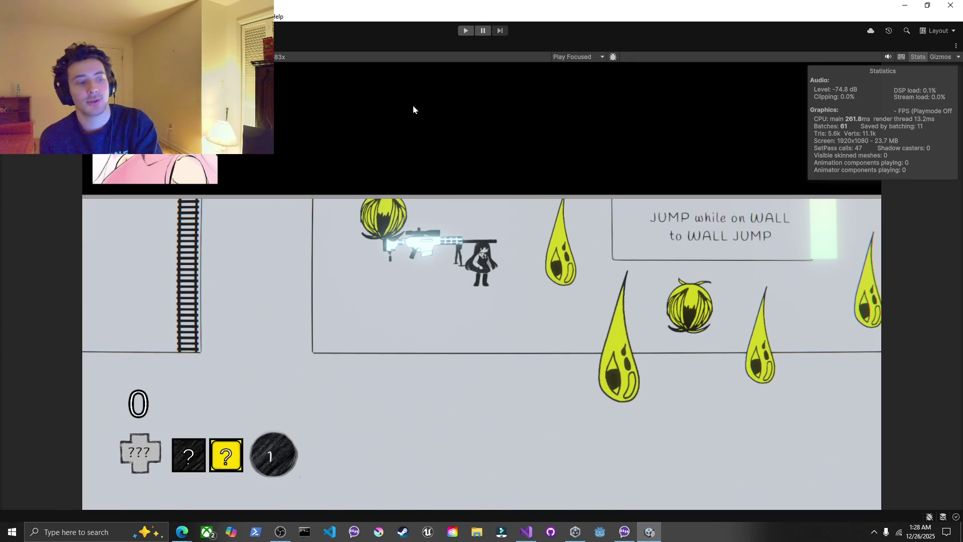
{"action": "left_click", "coordinate": [524, 530]}
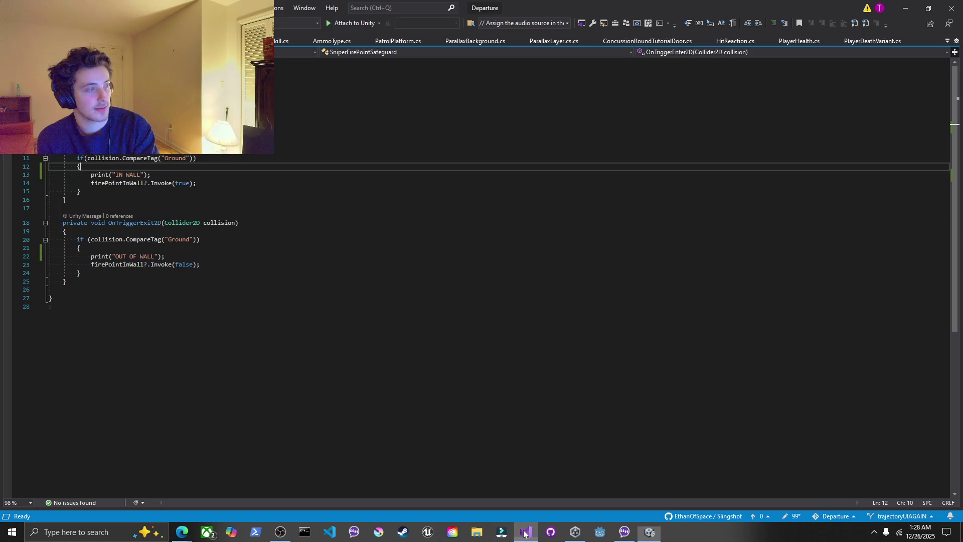
{"action": "mouse_move", "coordinate": [646, 537]}
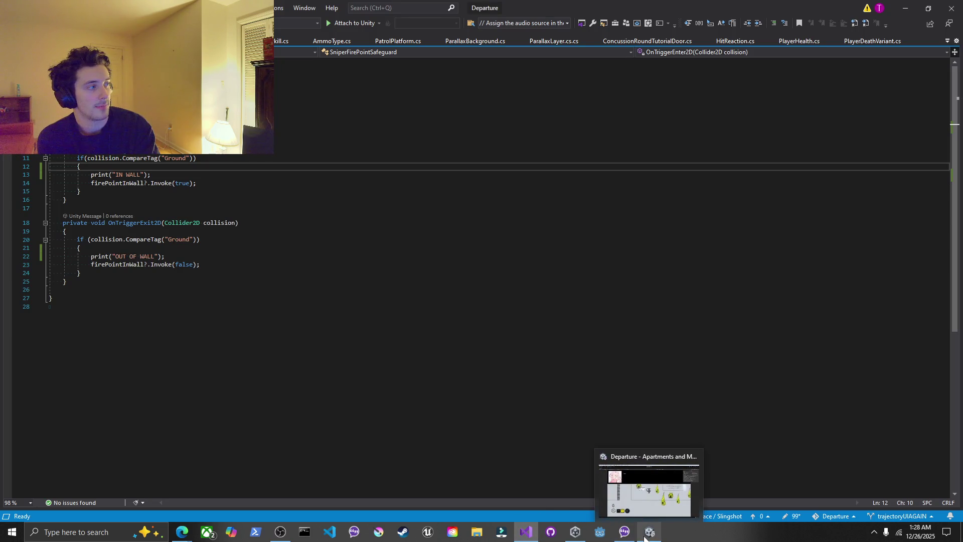
{"action": "left_click", "coordinate": [624, 484]}
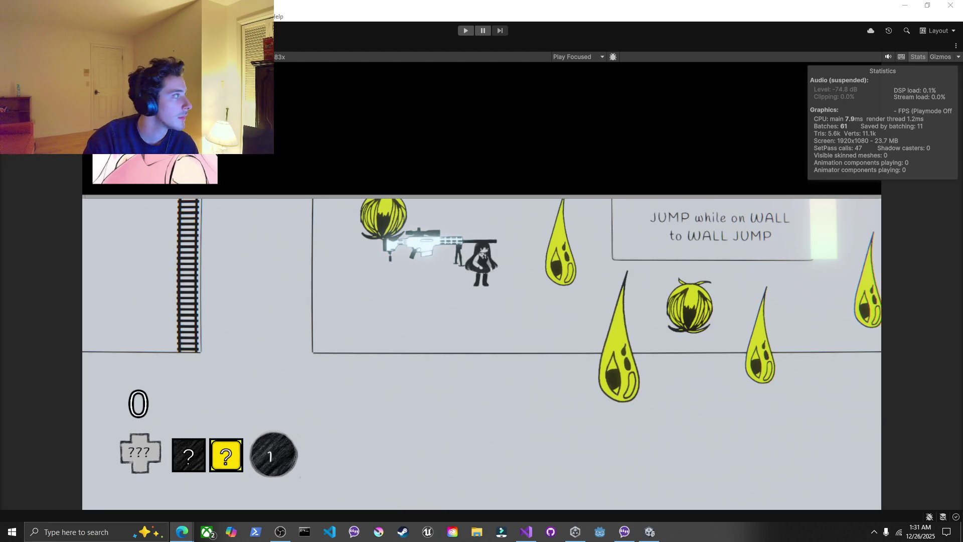
Un-maximize the running Game view with Shift+Space to bring back Hierarchy, Console and Inspector
{"action": "key", "text": "shift+space"}
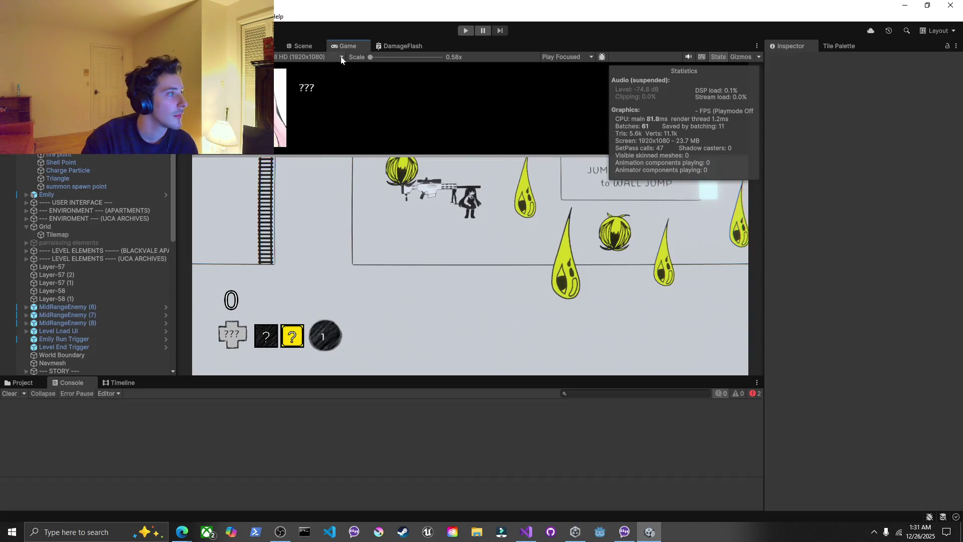
In the Scene view, check Tilemap Renderer options, keeping Bottom Left sort order, Chunk mode and Auto culling bounds
{"action": "left_click", "coordinate": [302, 45]}
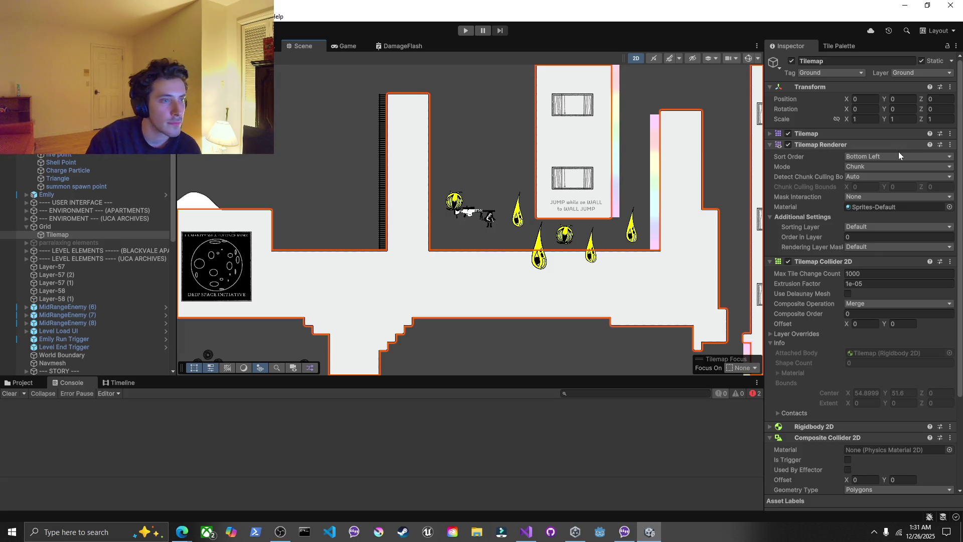
{"action": "left_click", "coordinate": [880, 157]}
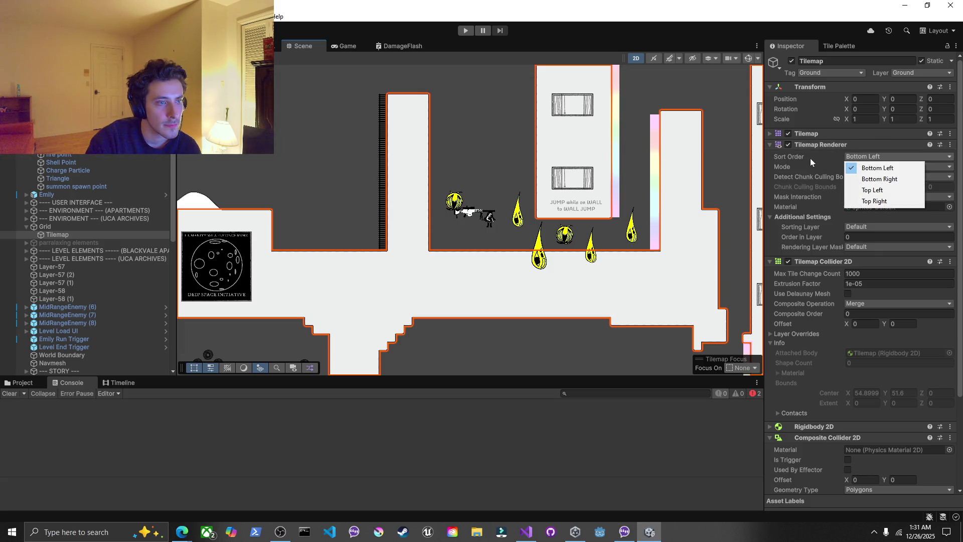
{"action": "left_click", "coordinate": [796, 158]}
{"action": "left_click", "coordinate": [845, 168]}
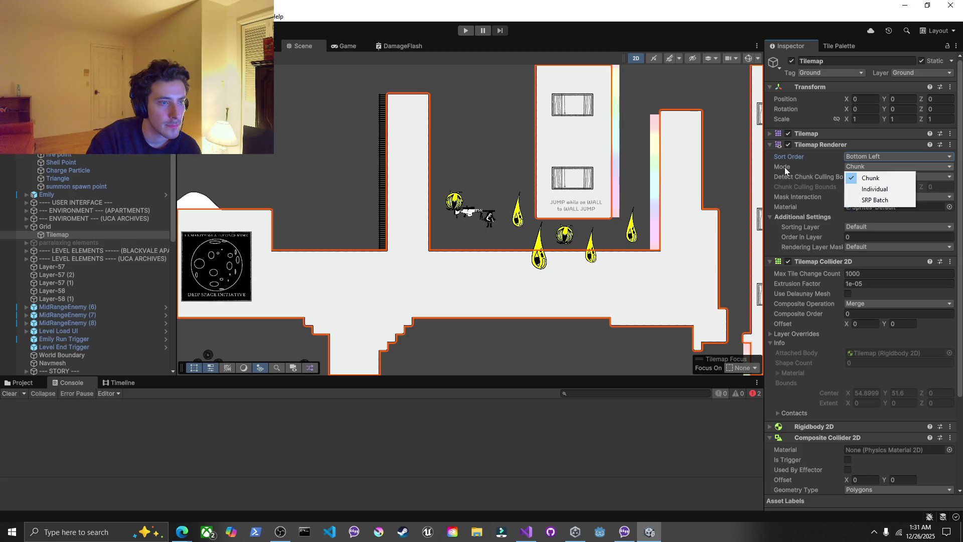
{"action": "left_click", "coordinate": [785, 167]}
{"action": "left_click", "coordinate": [847, 176]}
{"action": "left_click", "coordinate": [805, 178]}
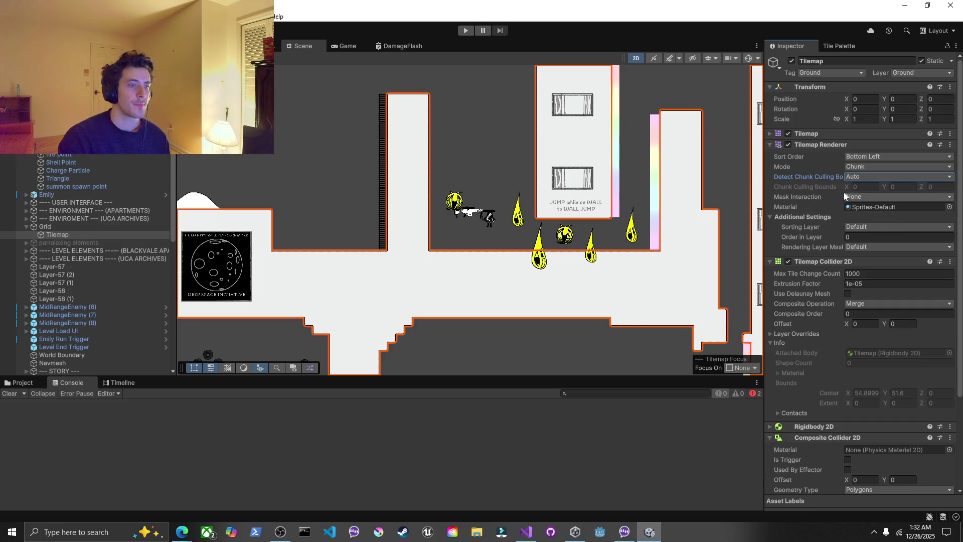
Collapse the Tilemap Renderer, Tilemap Collider 2D and Composite Collider 2D components, then deselect the Tilemap
{"action": "left_click", "coordinate": [814, 144]}
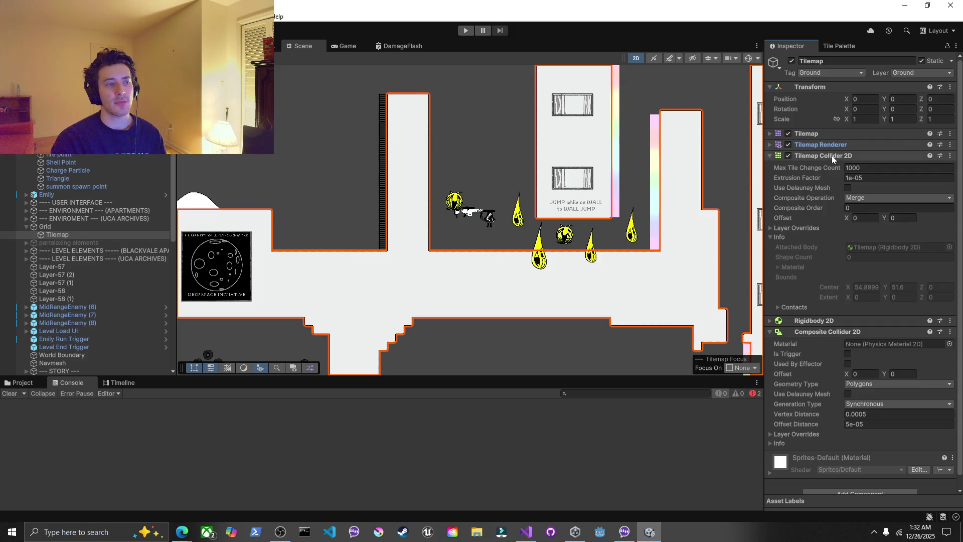
{"action": "left_click", "coordinate": [832, 156]}
{"action": "left_click", "coordinate": [839, 177]}
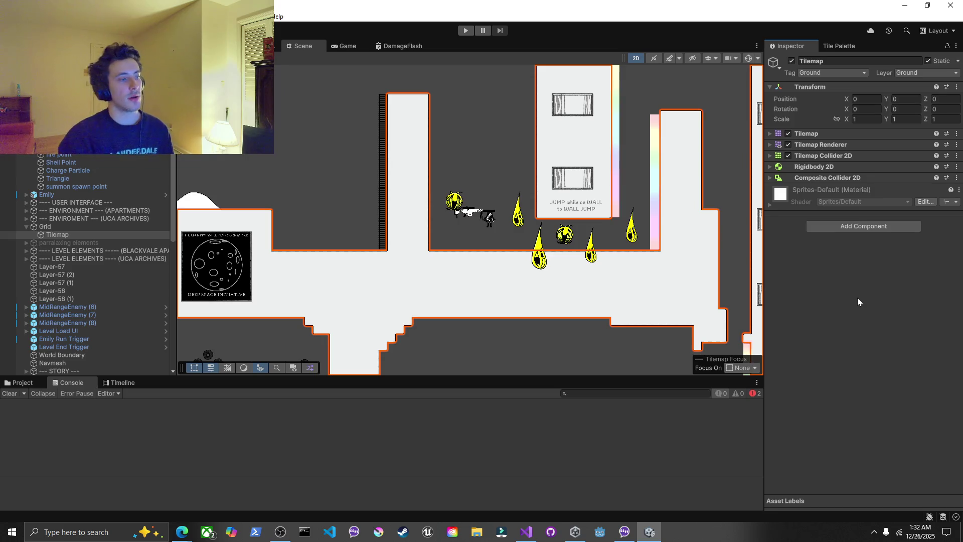
{"action": "left_click", "coordinate": [445, 171]}
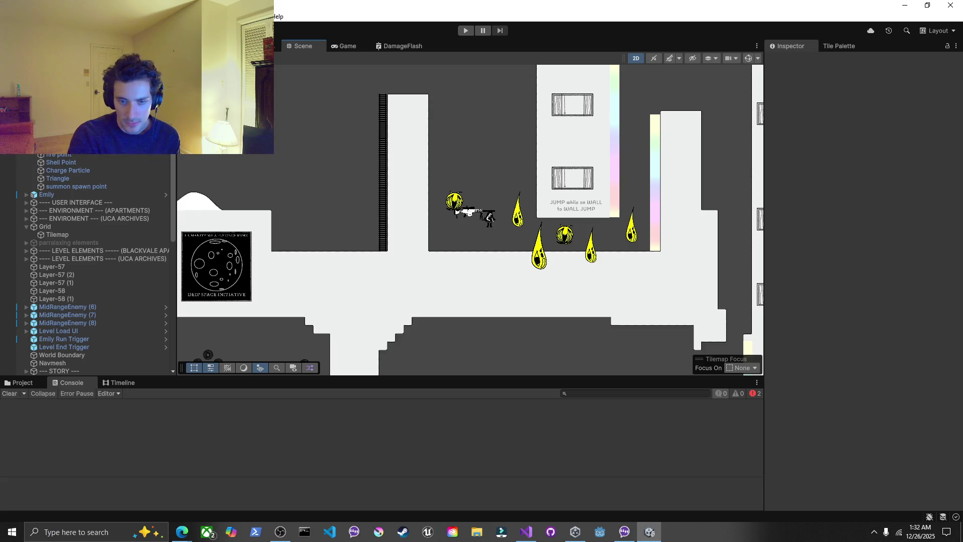
{"action": "key", "text": "alt+Tab"}
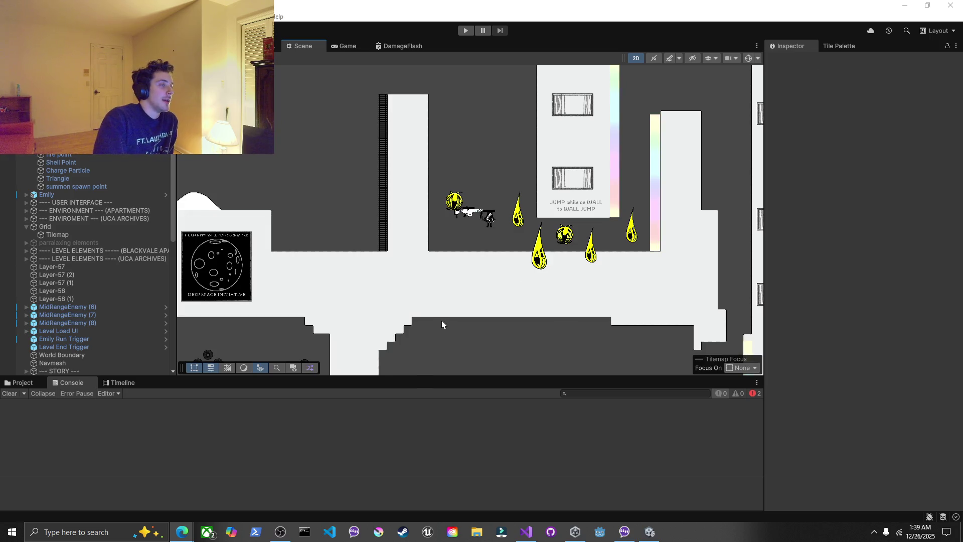
{"action": "scroll", "coordinate": [441, 320], "scroll_direction": "down", "scroll_amount": 1}
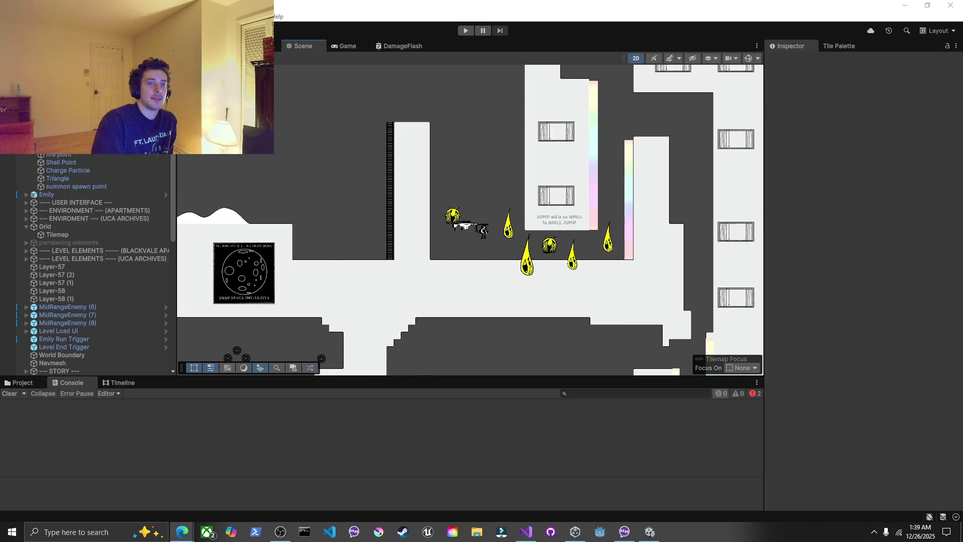
{"action": "mouse_move", "coordinate": [186, 531]}
{"action": "left_click", "coordinate": [240, 481]}
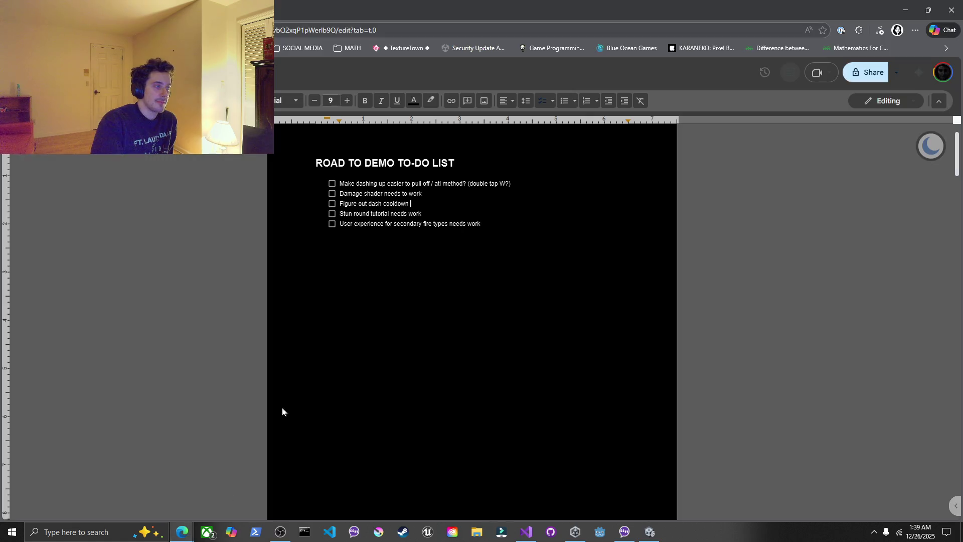
Look over the dash-cooldown and Stun round tutorial to-do items without editing, then return to Unity
{"action": "left_click", "coordinate": [412, 203]}
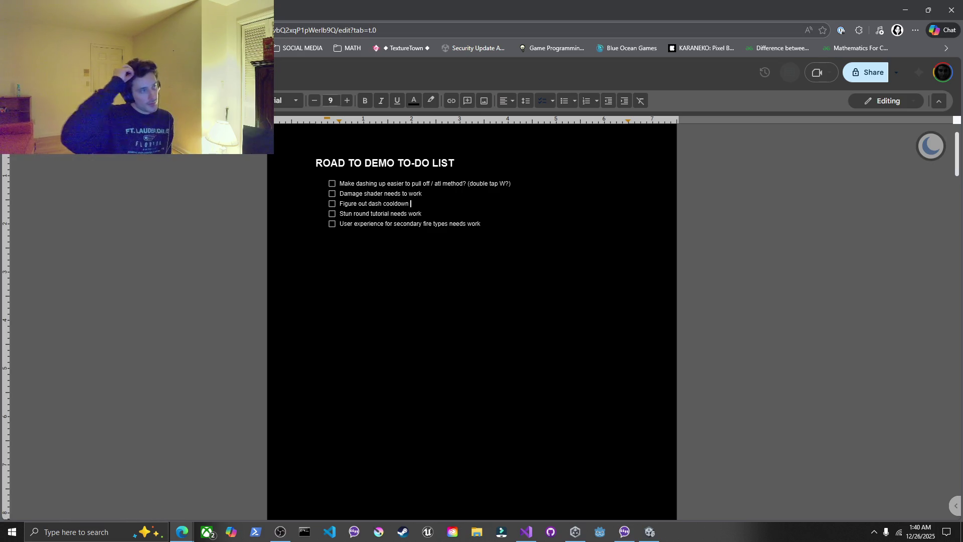
{"action": "left_click", "coordinate": [580, 213]}
{"action": "key", "text": "Up"}
{"action": "key", "text": "Up"}
{"action": "key", "text": "Up"}
{"action": "key", "text": "End"}
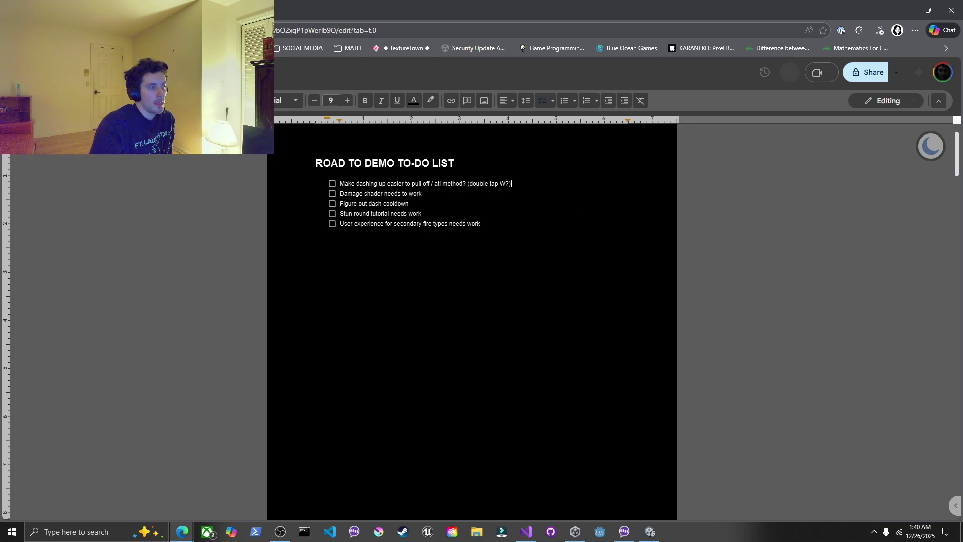
{"action": "left_click", "coordinate": [649, 531]}
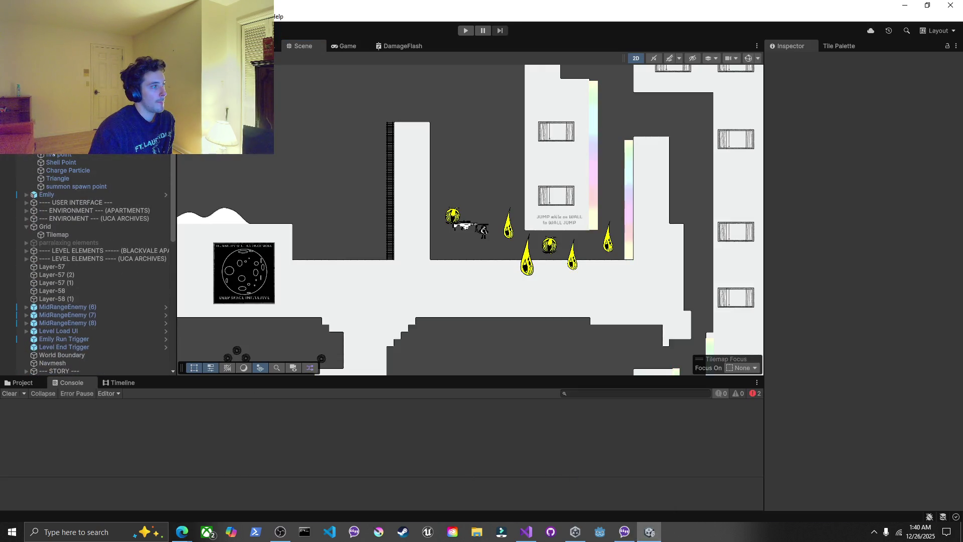
Select Sniper (Mom) and review its prefab overrides without applying anything
{"action": "scroll", "coordinate": [96, 251], "scroll_direction": "down", "scroll_amount": 3}
{"action": "left_click", "coordinate": [469, 226]}
{"action": "left_click", "coordinate": [824, 99]}
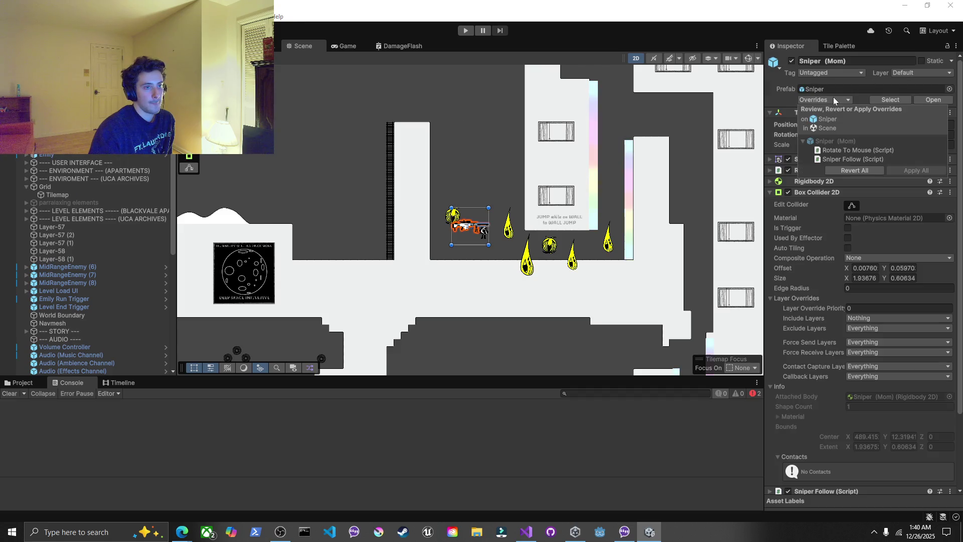
{"action": "left_click", "coordinate": [782, 108]}
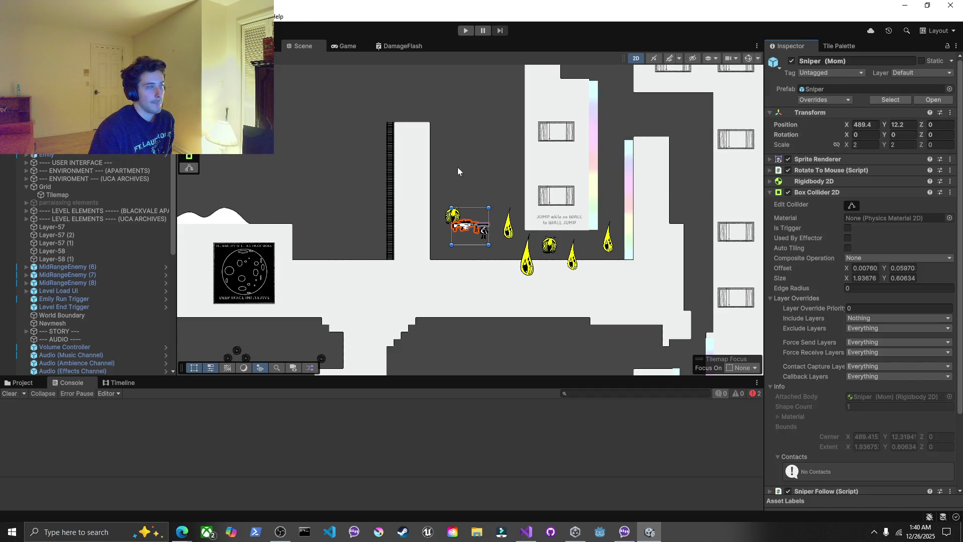
Select Emily and apply all her prefab overrides to her prefab
{"action": "scroll", "coordinate": [57, 155], "scroll_direction": "up", "scroll_amount": 2}
{"action": "left_click", "coordinate": [57, 155]}
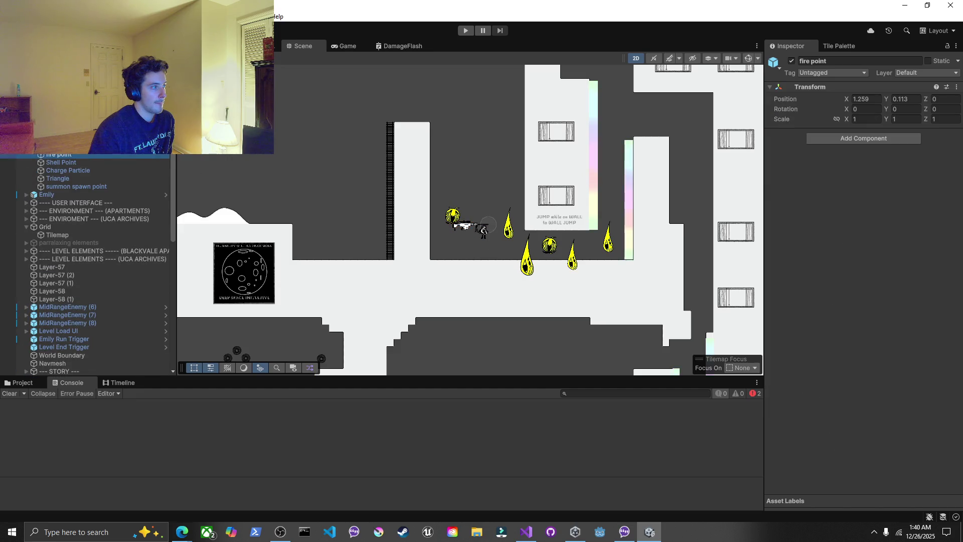
{"action": "scroll", "coordinate": [56, 155], "scroll_direction": "down", "scroll_amount": 2}
{"action": "left_click", "coordinate": [50, 155]}
{"action": "left_click", "coordinate": [824, 99]}
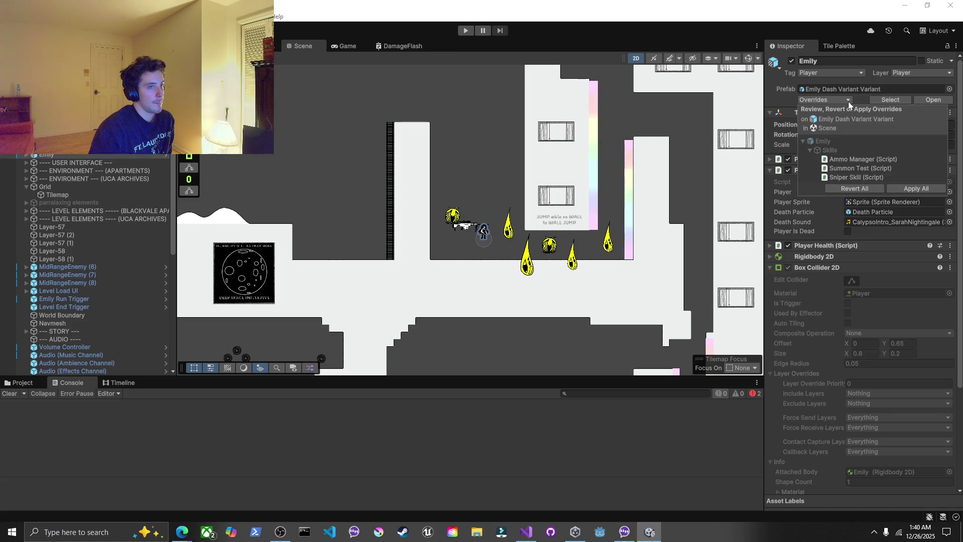
{"action": "left_click", "coordinate": [906, 191]}
{"action": "left_click", "coordinate": [815, 268]}
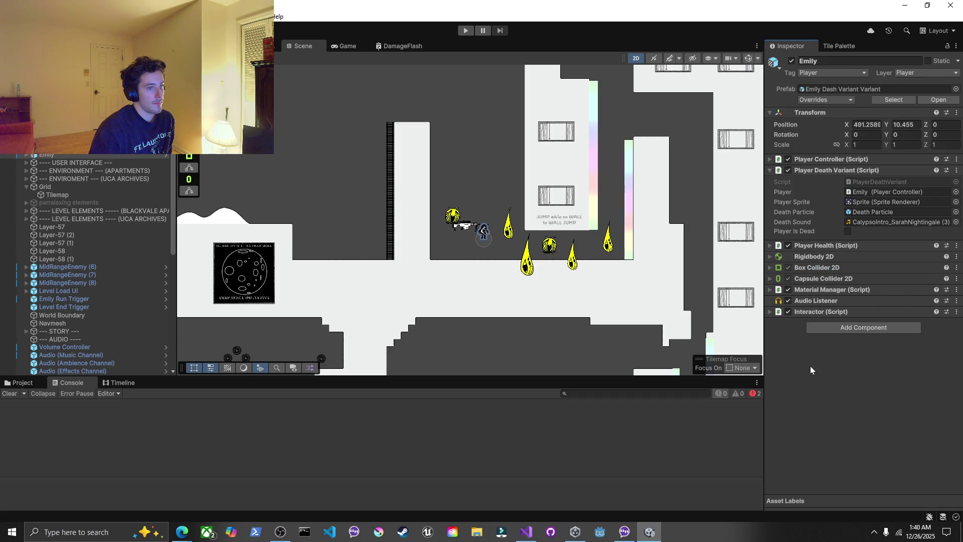
Switch to the Game view and apply all Player Resources Canvas overrides to its prefab
{"action": "left_click", "coordinate": [27, 187]}
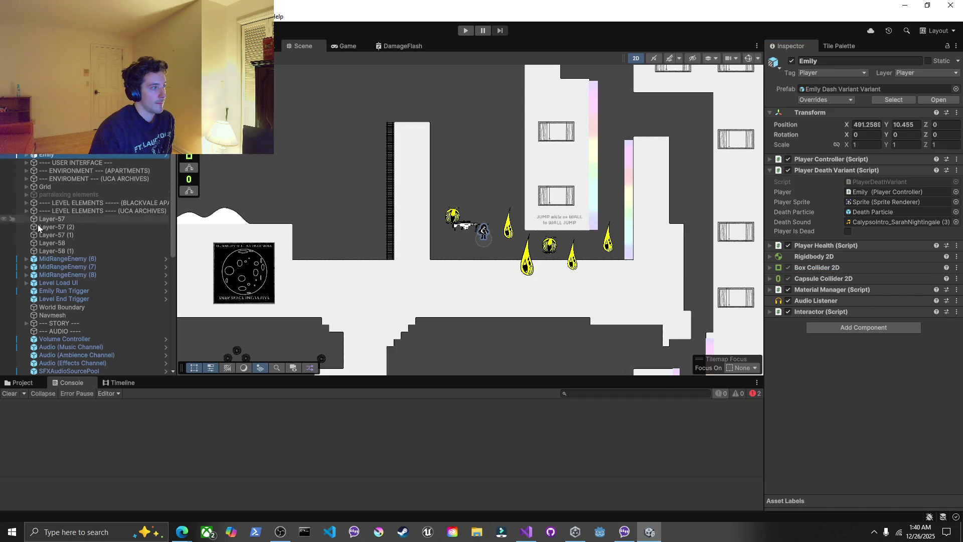
{"action": "left_click", "coordinate": [26, 163]}
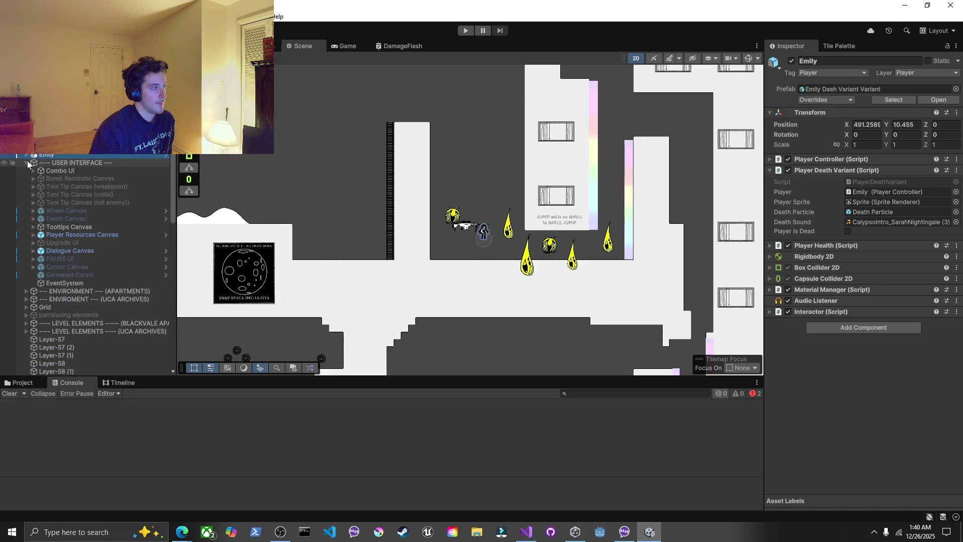
{"action": "left_click", "coordinate": [347, 46]}
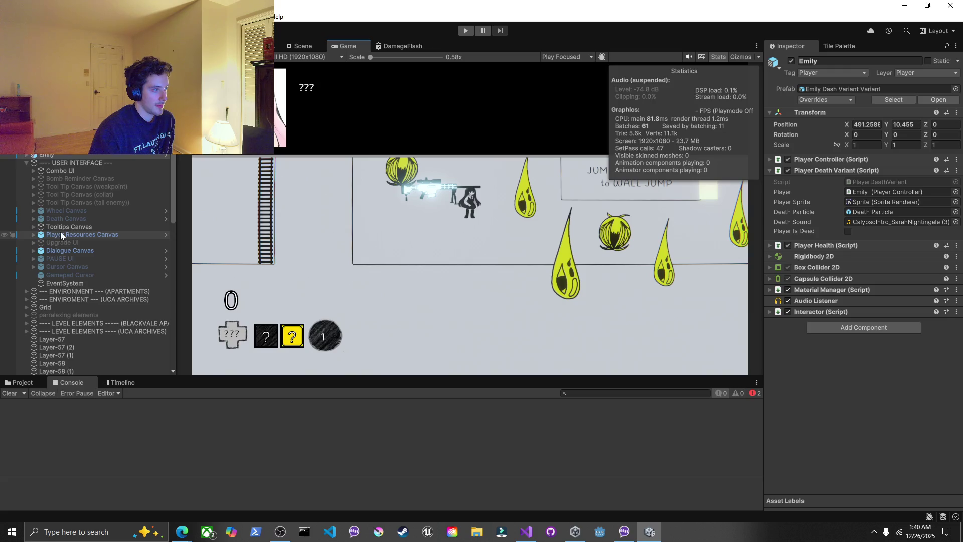
{"action": "left_click", "coordinate": [61, 234]}
{"action": "left_click", "coordinate": [841, 99]}
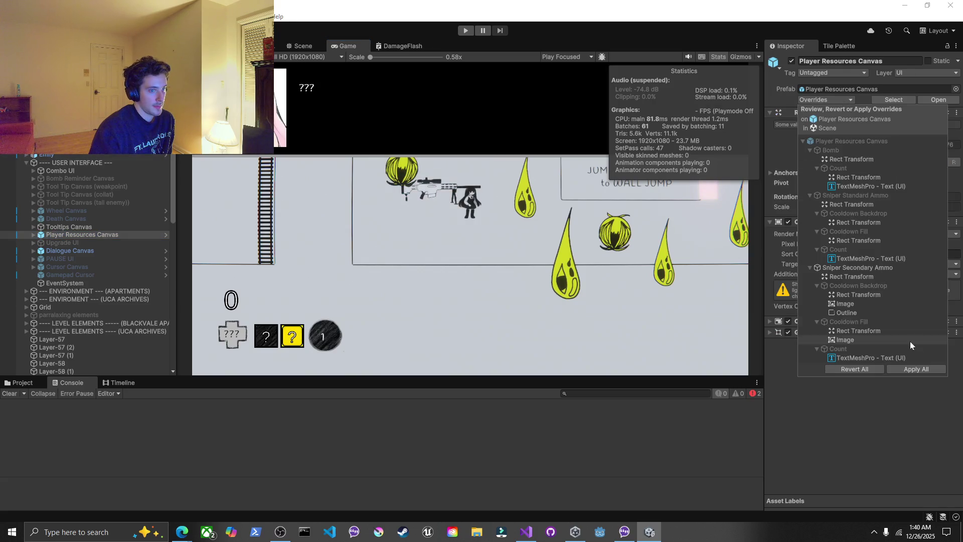
{"action": "left_click", "coordinate": [911, 368]}
{"action": "double_click", "coordinate": [337, 49]}
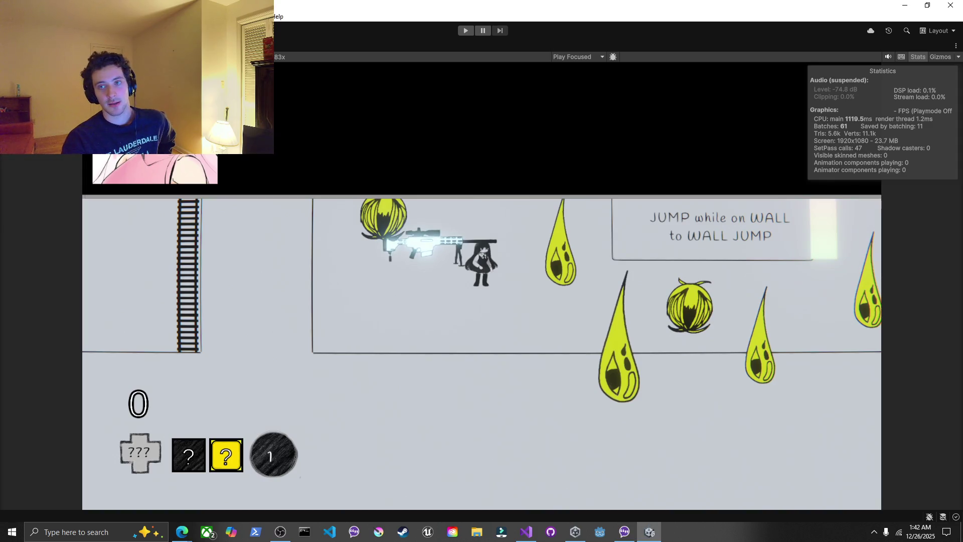
Alt+Tab to the Pixabay sound-effects page and back, then restore the Unity window size
{"action": "key", "text": "alt+Tab"}
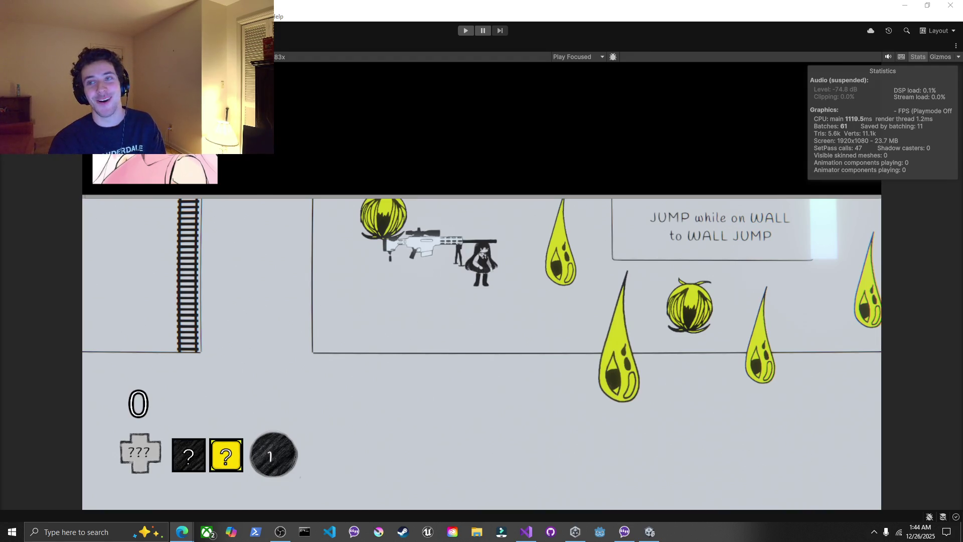
{"action": "key", "text": "alt+Tab"}
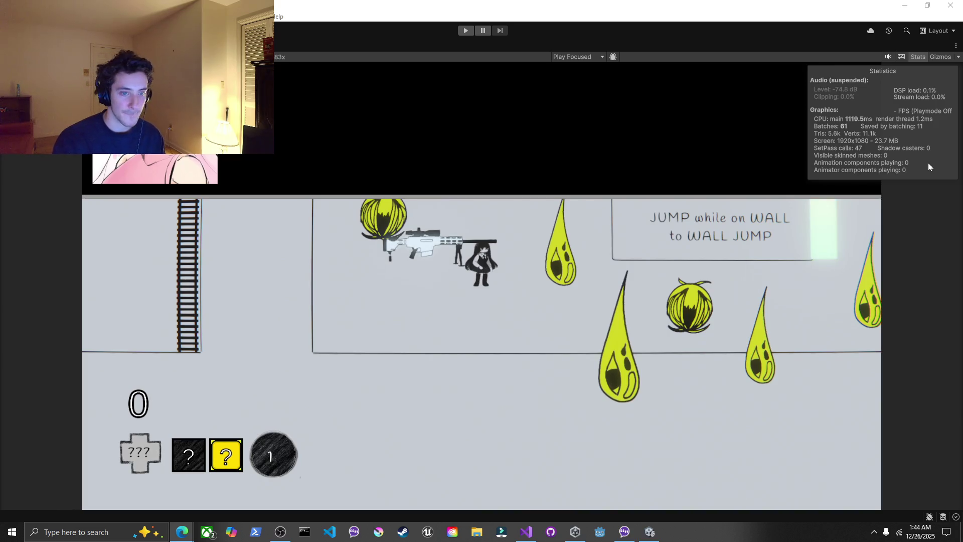
{"action": "double_click", "coordinate": [740, 5]}
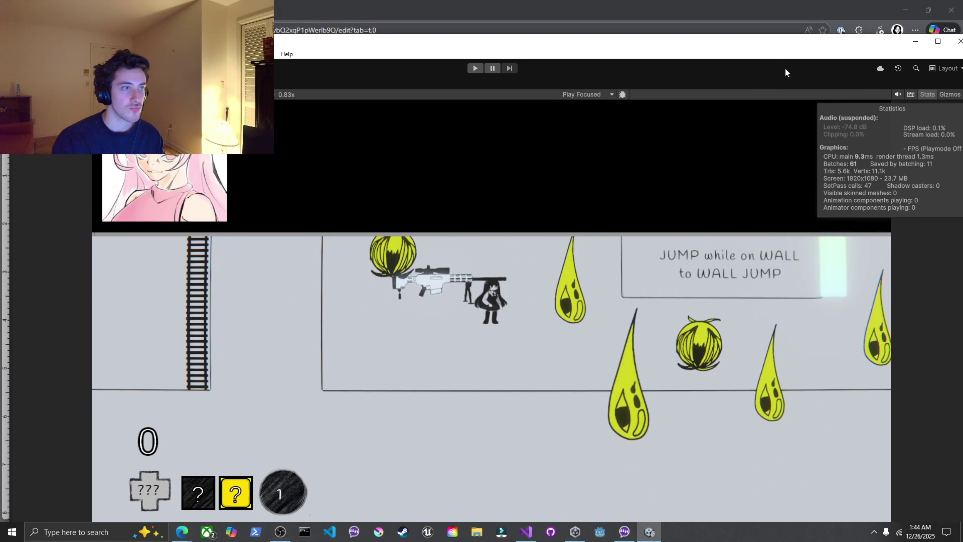
Resize and move the Unity window right, then leave the maximized Game view with Shift+Space
{"action": "double_click", "coordinate": [780, 42]}
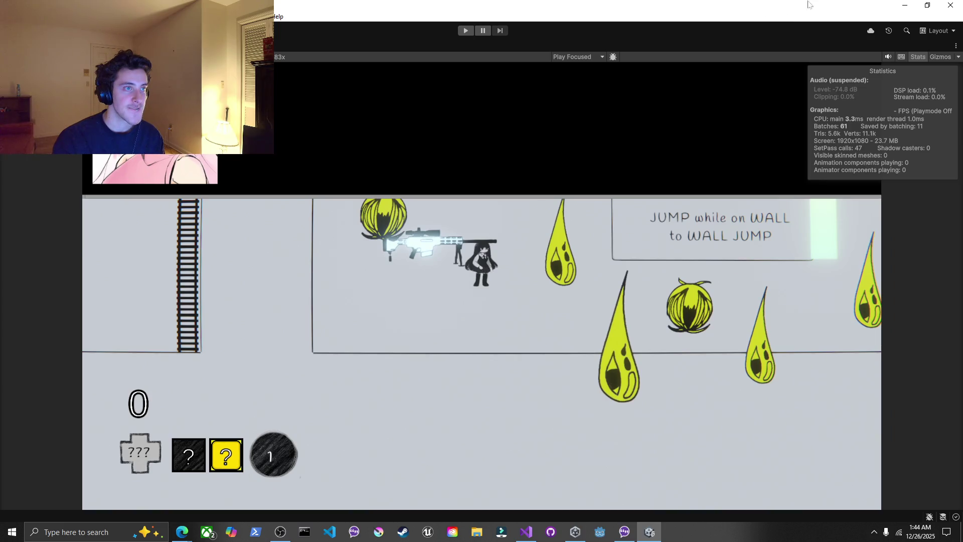
{"action": "left_click", "coordinate": [927, 5]}
{"action": "mouse_move", "coordinate": [733, 9]}
{"action": "left_mouse_down"}
{"action": "mouse_move", "coordinate": [962, 10]}
{"action": "mouse_move", "coordinate": [962, 57]}
{"action": "mouse_move", "coordinate": [962, 0]}
{"action": "left_mouse_up"}
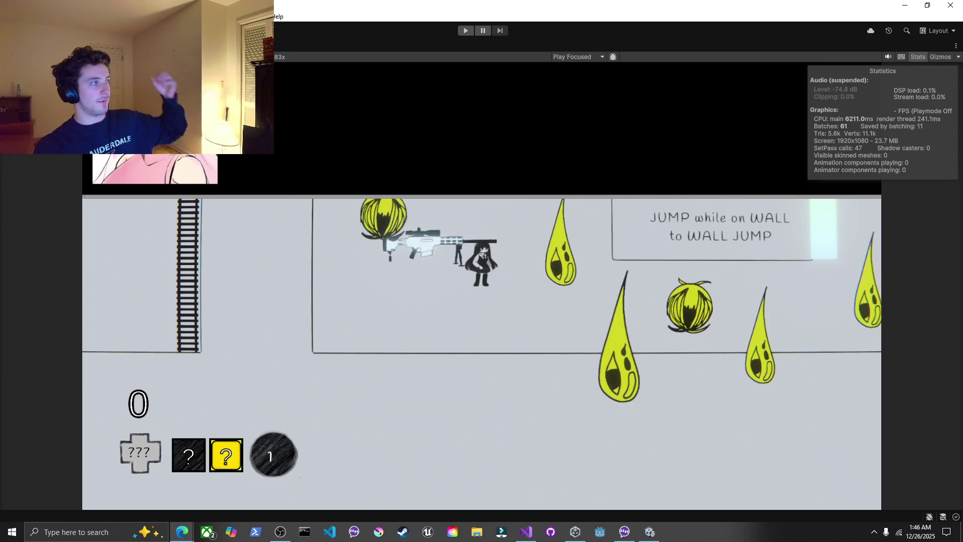
{"action": "key", "text": "shift+space"}
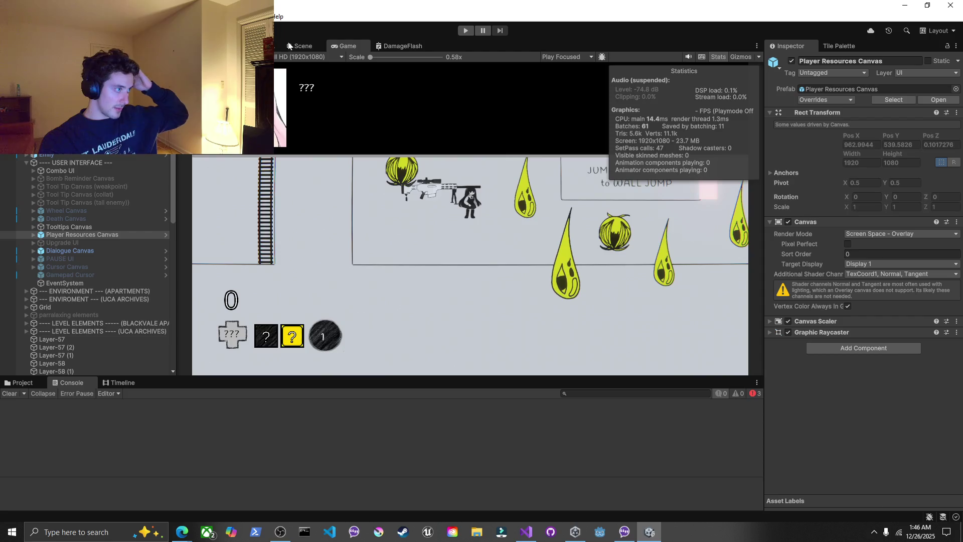
Pan the Scene view, toggling 2D and 3D views to survey the level, then maximize it
{"action": "scroll", "coordinate": [309, 110], "scroll_direction": "down", "scroll_amount": 5}
{"action": "left_click_drag", "start_coordinate": [323, 125], "coordinate": [455, 271]}
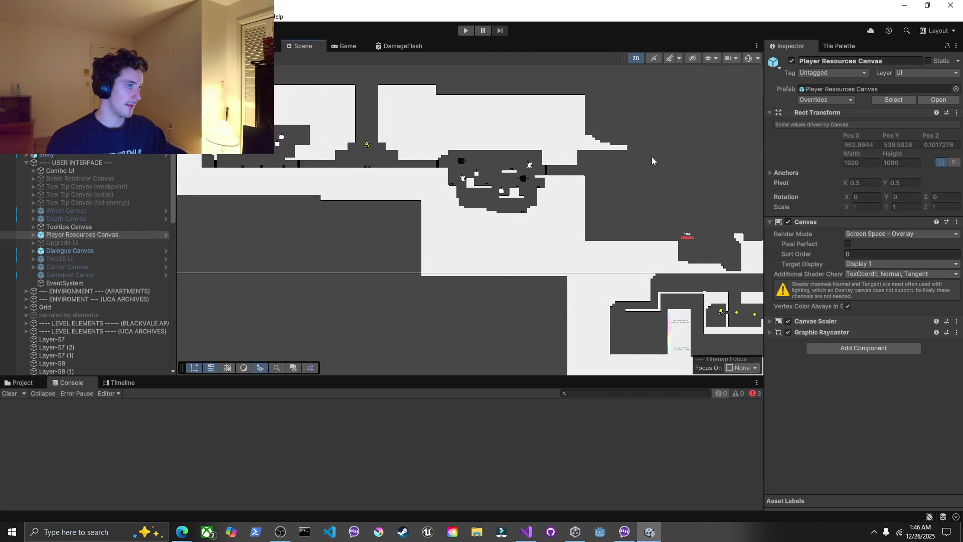
{"action": "left_click", "coordinate": [641, 58]}
{"action": "left_click", "coordinate": [640, 59]}
{"action": "left_click", "coordinate": [640, 59]}
{"action": "mouse_move", "coordinate": [333, 150]}
{"action": "left_mouse_down"}
{"action": "mouse_move", "coordinate": [365, 221]}
{"action": "mouse_move", "coordinate": [338, 245]}
{"action": "mouse_move", "coordinate": [497, 129]}
{"action": "left_mouse_up"}
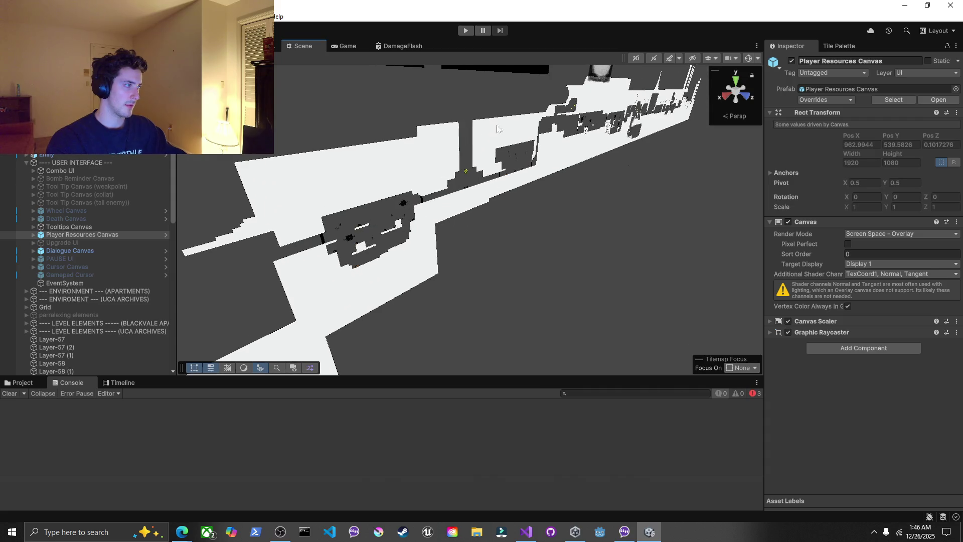
{"action": "left_click", "coordinate": [345, 47]}
{"action": "left_click", "coordinate": [321, 46]}
{"action": "left_click", "coordinate": [635, 58]}
{"action": "left_click", "coordinate": [339, 44]}
{"action": "double_click", "coordinate": [318, 45]}
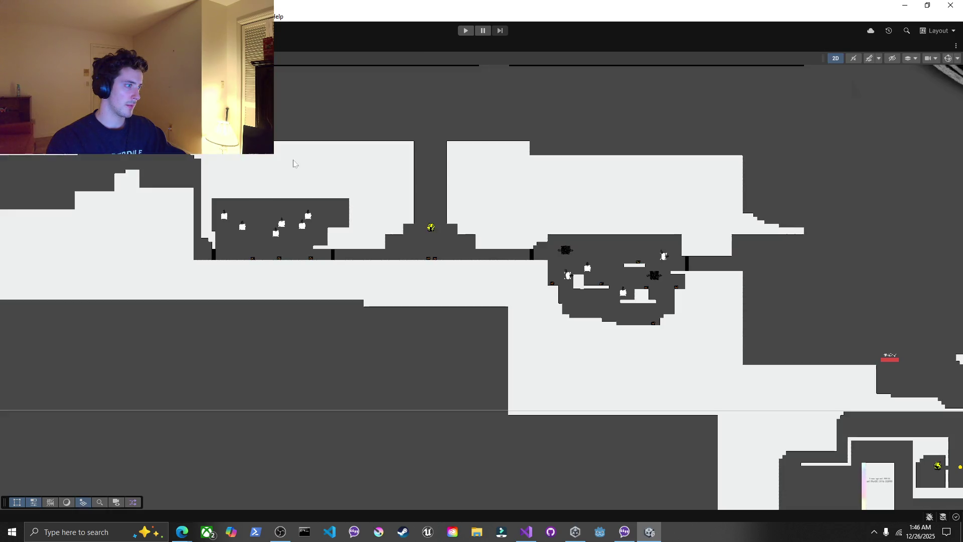
Orbit the level in 3D, return to flat 2D normal layout, and select the orange PAsprite hammer
{"action": "left_click_drag", "start_coordinate": [224, 185], "coordinate": [361, 221]}
{"action": "left_click", "coordinate": [836, 59]}
{"action": "mouse_move", "coordinate": [802, 81]}
{"action": "left_mouse_down"}
{"action": "mouse_move", "coordinate": [732, 58]}
{"action": "mouse_move", "coordinate": [461, 189]}
{"action": "mouse_move", "coordinate": [513, 203]}
{"action": "mouse_move", "coordinate": [469, 223]}
{"action": "mouse_move", "coordinate": [649, 316]}
{"action": "mouse_move", "coordinate": [832, 309]}
{"action": "mouse_move", "coordinate": [780, 305]}
{"action": "mouse_move", "coordinate": [814, 157]}
{"action": "left_mouse_up"}
{"action": "left_click", "coordinate": [836, 58]}
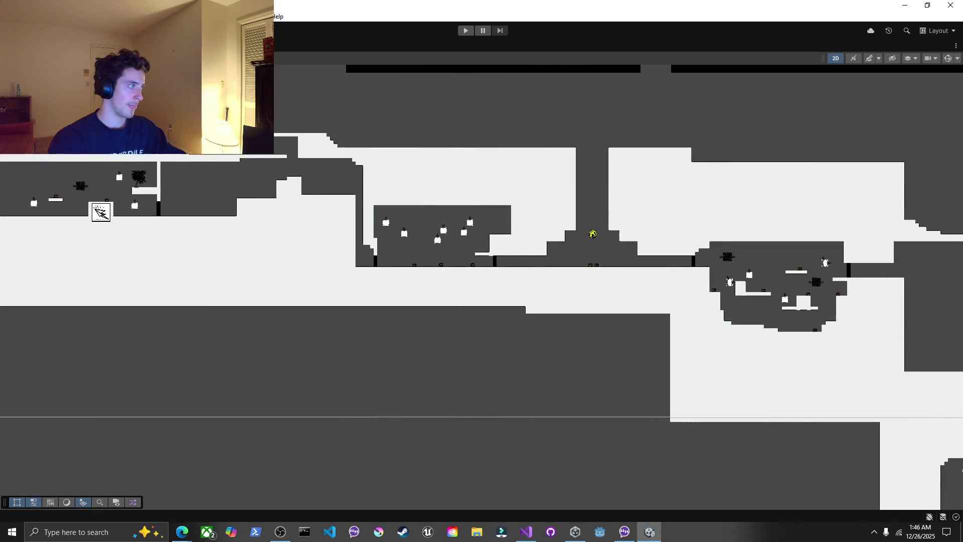
{"action": "key", "text": "shift+space"}
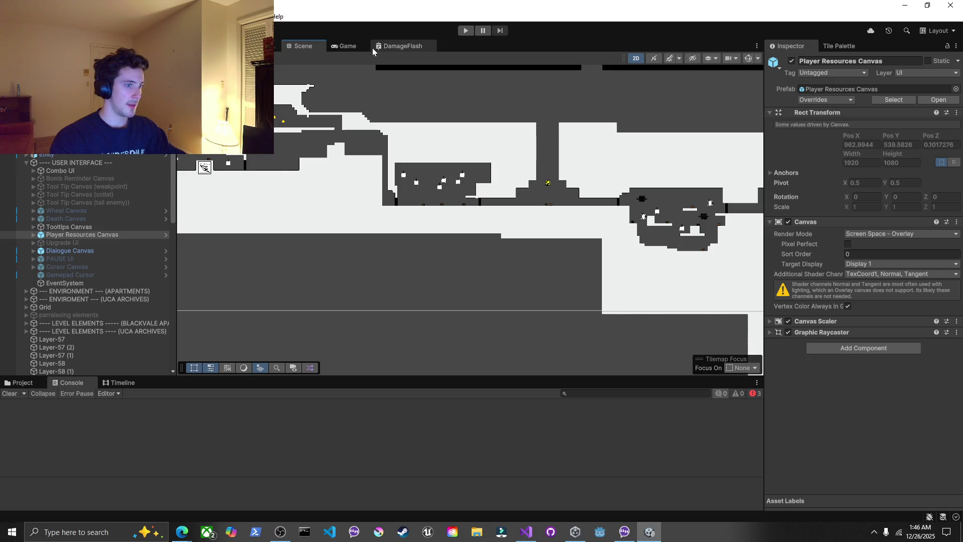
{"action": "mouse_move", "coordinate": [451, 201]}
{"action": "left_mouse_down"}
{"action": "mouse_move", "coordinate": [499, 220]}
{"action": "mouse_move", "coordinate": [307, 193]}
{"action": "mouse_move", "coordinate": [403, 206]}
{"action": "left_mouse_up"}
{"action": "left_click", "coordinate": [406, 181]}
{"action": "scroll", "coordinate": [406, 181], "scroll_direction": "up", "scroll_amount": 5}
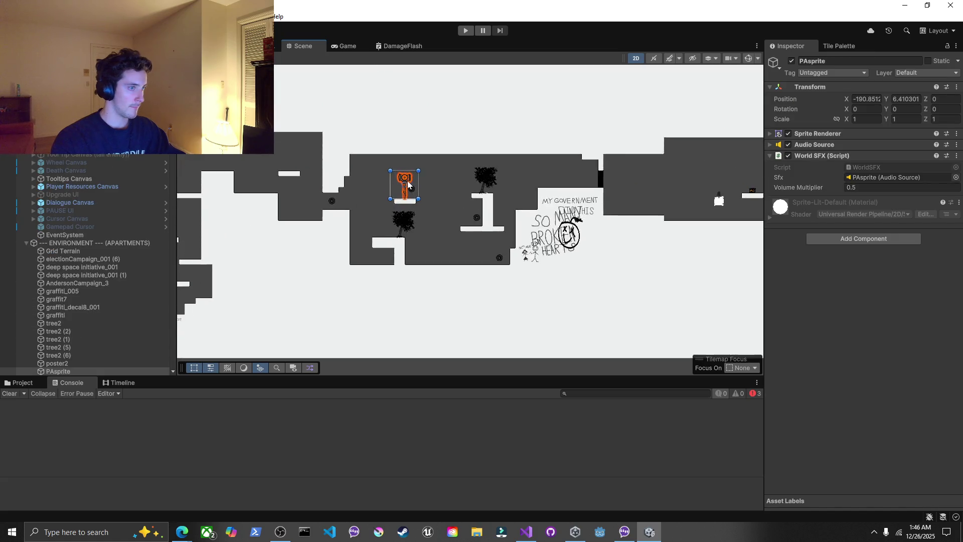
Duplicate the hammer prop, then deselect and pan the view to the graffiti wall
{"action": "scroll", "coordinate": [407, 185], "scroll_direction": "down", "scroll_amount": 10}
{"action": "left_click_drag", "start_coordinate": [485, 215], "coordinate": [370, 215]}
{"action": "key", "text": "ctrl+d"}
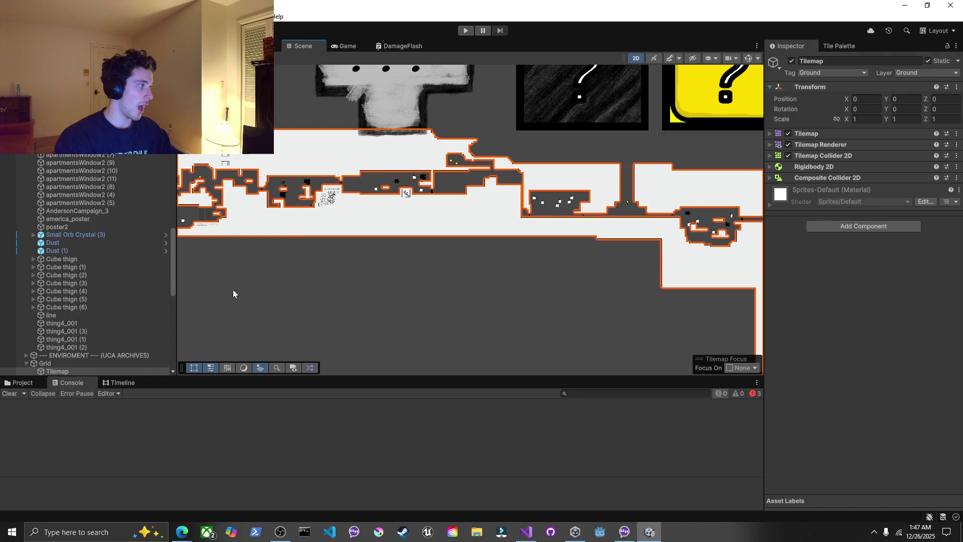
{"action": "left_click", "coordinate": [271, 285]}
{"action": "scroll", "coordinate": [287, 188], "scroll_direction": "up", "scroll_amount": 10}
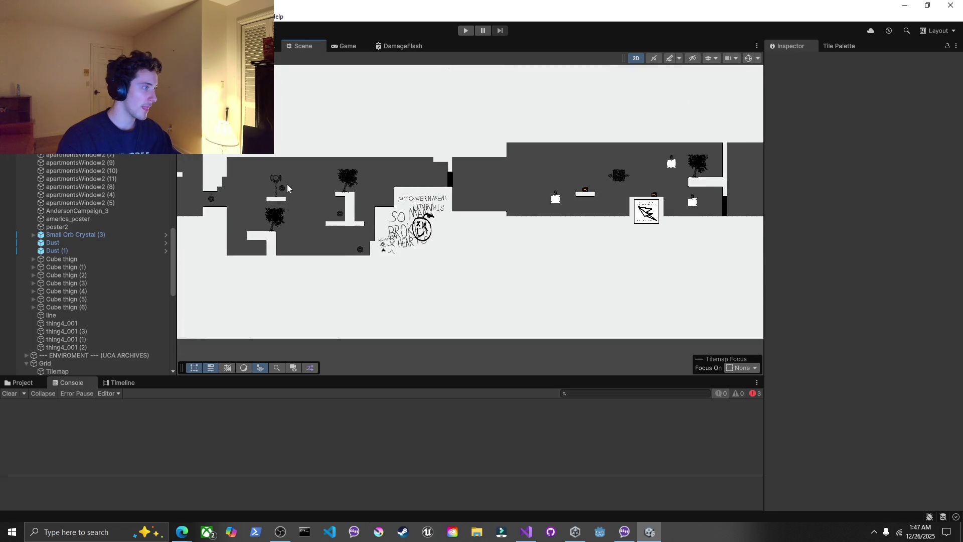
{"action": "scroll", "coordinate": [287, 189], "scroll_direction": "up", "scroll_amount": 4}
{"action": "scroll", "coordinate": [308, 224], "scroll_direction": "down", "scroll_amount": 1}
{"action": "left_click_drag", "start_coordinate": [308, 224], "coordinate": [386, 195]}
{"action": "left_click_drag", "start_coordinate": [350, 276], "coordinate": [497, 187]}
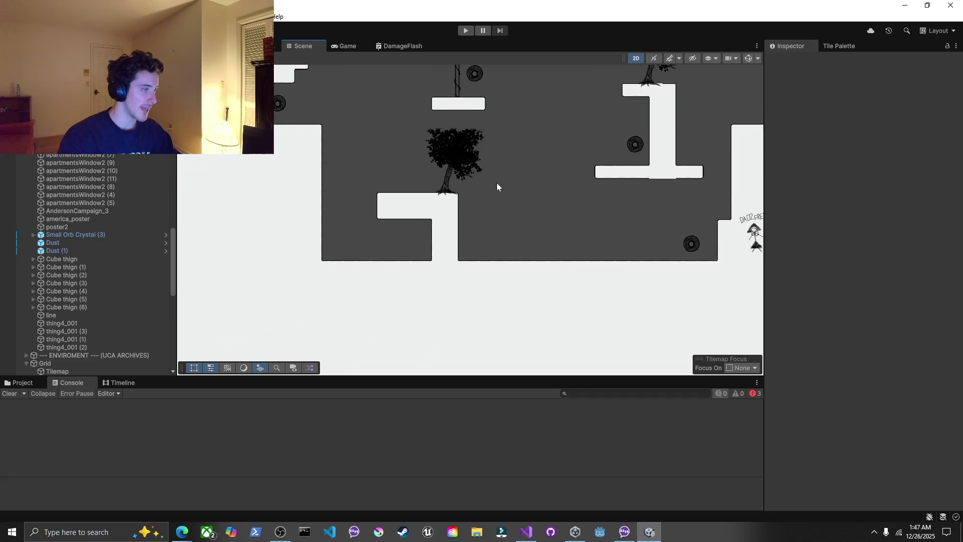
{"action": "mouse_move", "coordinate": [542, 155]}
{"action": "left_mouse_down"}
{"action": "mouse_move", "coordinate": [376, 210]}
{"action": "mouse_move", "coordinate": [344, 200]}
{"action": "left_mouse_up"}
Play-test the level briefly, then navigate to the broken hearts wall drawing
{"action": "double_click", "coordinate": [339, 44]}
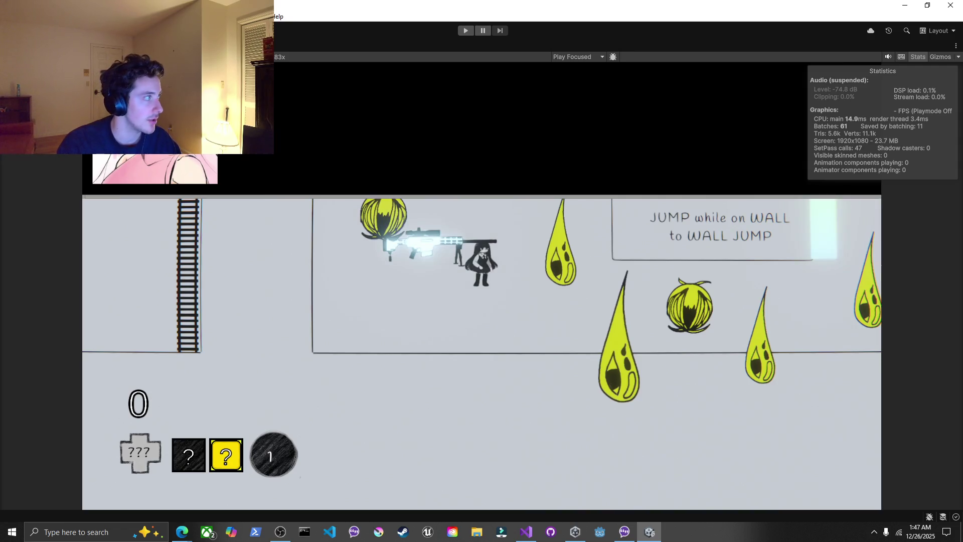
{"action": "key", "text": "ctrl+p"}
{"action": "scroll", "coordinate": [431, 218], "scroll_direction": "down", "scroll_amount": 3}
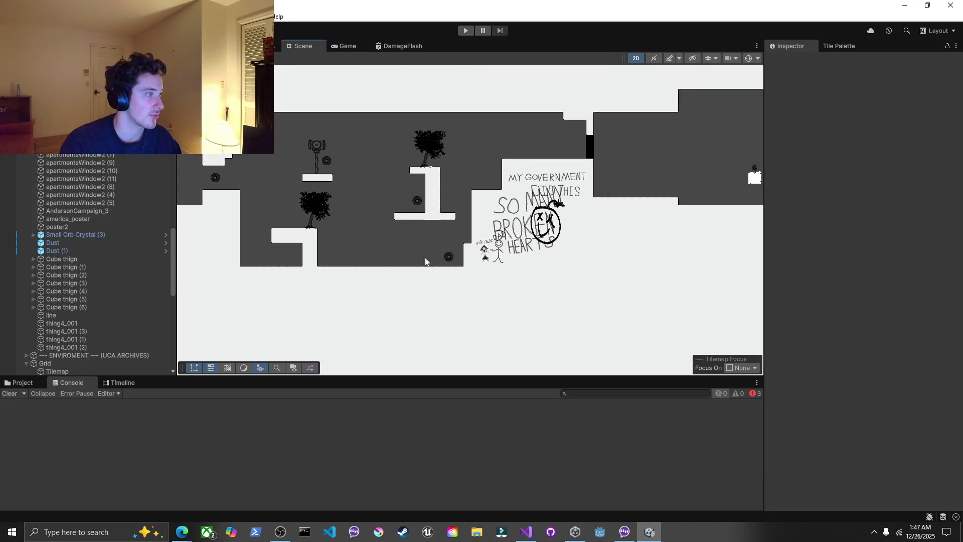
{"action": "mouse_move", "coordinate": [702, 207]}
{"action": "left_mouse_down"}
{"action": "mouse_move", "coordinate": [450, 224]}
{"action": "mouse_move", "coordinate": [580, 209]}
{"action": "mouse_move", "coordinate": [554, 206]}
{"action": "mouse_move", "coordinate": [498, 237]}
{"action": "mouse_move", "coordinate": [652, 231]}
{"action": "mouse_move", "coordinate": [602, 221]}
{"action": "left_mouse_up"}
{"action": "scroll", "coordinate": [331, 251], "scroll_direction": "up", "scroll_amount": 5}
{"action": "key", "text": "Left"}
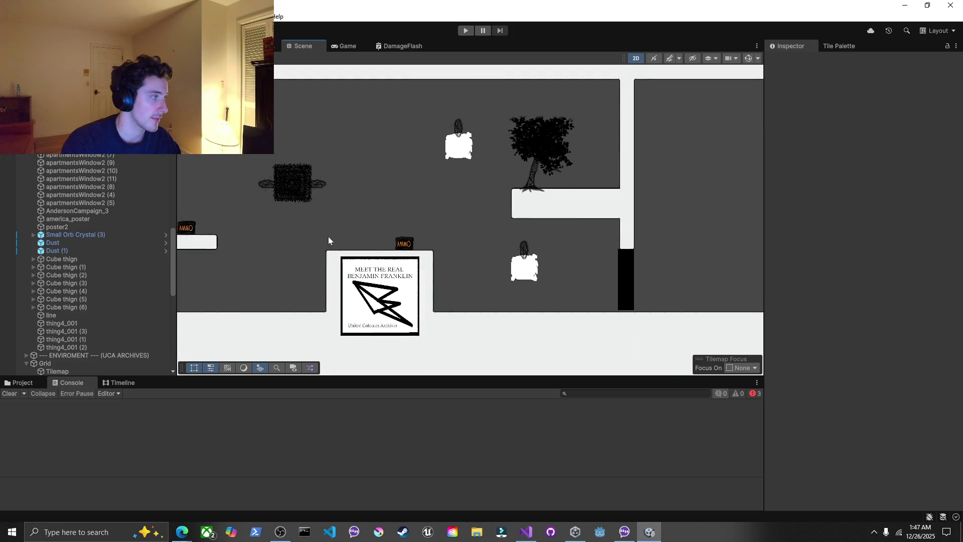
{"action": "scroll", "coordinate": [71, 318], "scroll_direction": "down", "scroll_amount": 10}
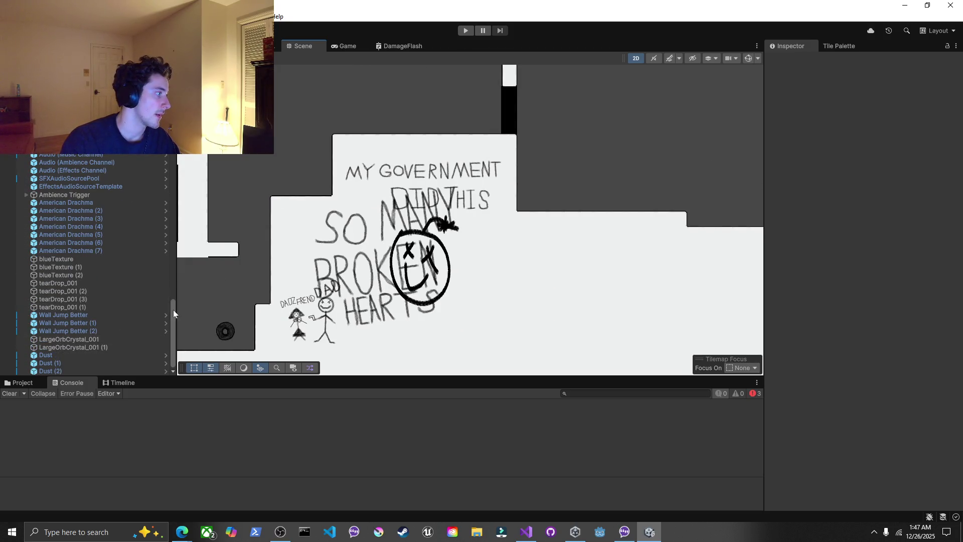
{"action": "scroll", "coordinate": [172, 296], "scroll_direction": "up", "scroll_amount": 5}
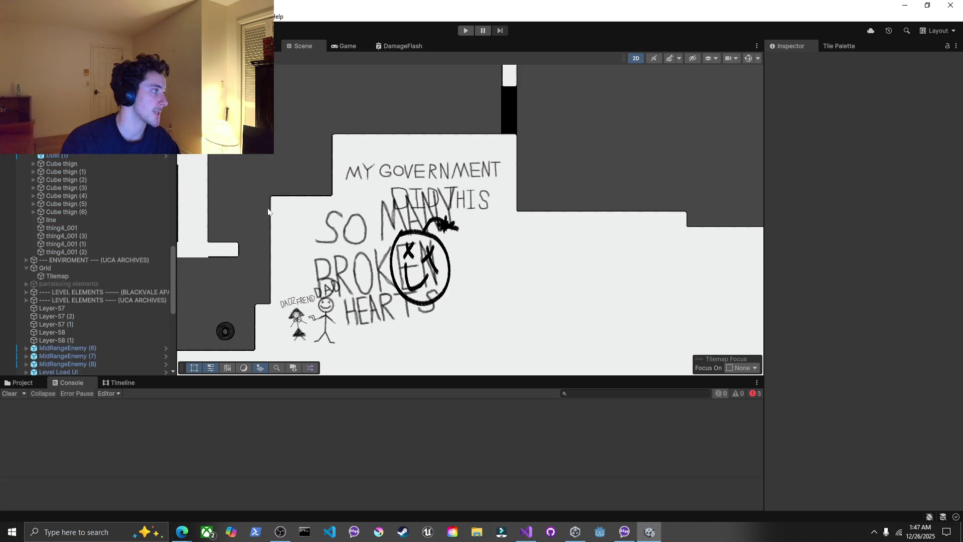
{"action": "scroll", "coordinate": [371, 257], "scroll_direction": "down", "scroll_amount": 3}
Select the orange hammer PAsprite and duplicate it with Ctrl+D
{"action": "left_click", "coordinate": [400, 183]}
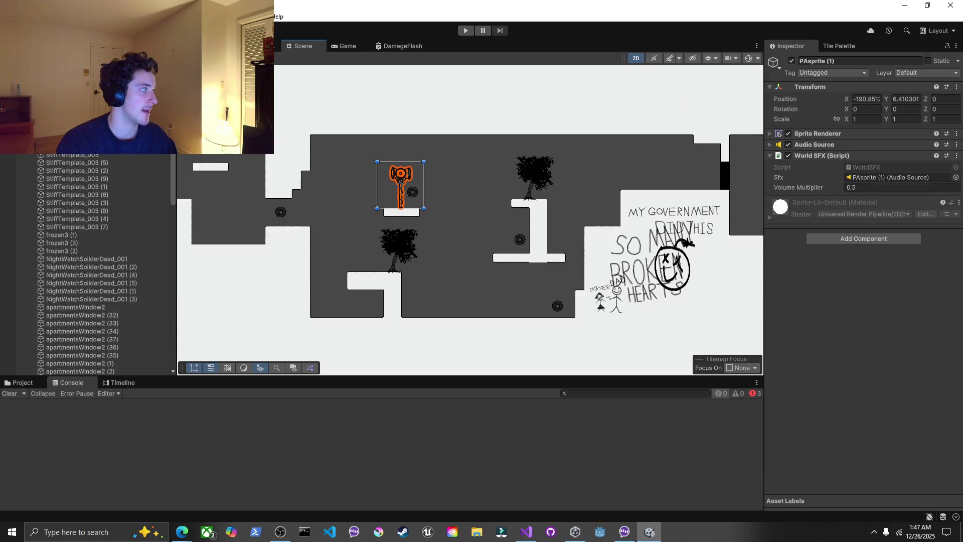
{"action": "key", "text": "ctrl+d"}
{"action": "key", "text": "w"}
{"action": "scroll", "coordinate": [546, 216], "scroll_direction": "down", "scroll_amount": 5}
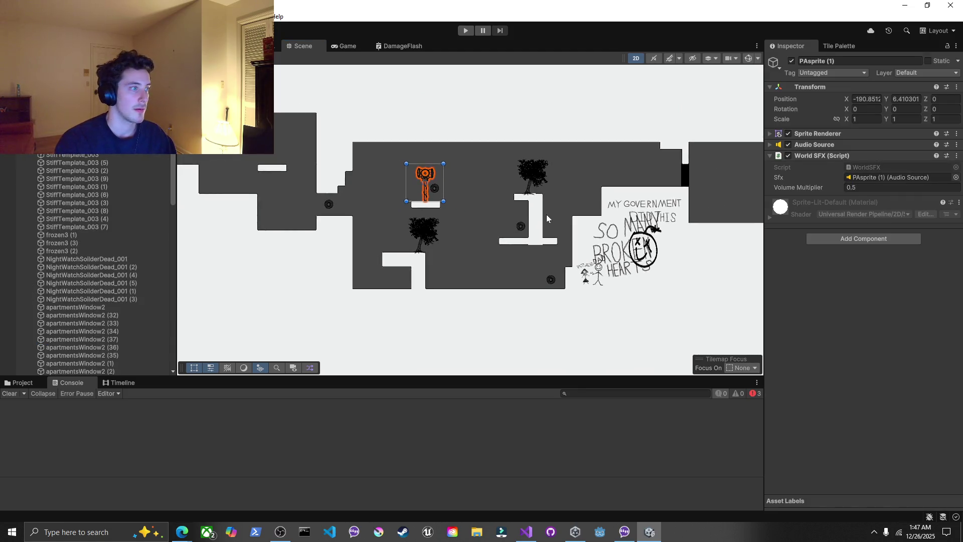
{"action": "scroll", "coordinate": [547, 220], "scroll_direction": "down", "scroll_amount": 6}
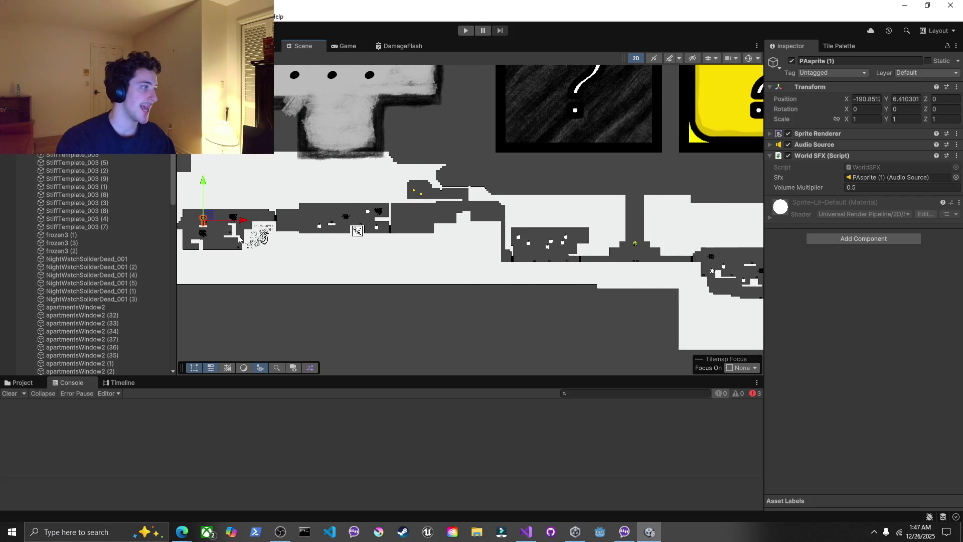
Set PAsprite (1)'s X to -153.42, then drag it beside the wall-jump sign at X 229.6, Y -43.3
{"action": "left_click", "coordinate": [865, 98]}
{"action": "type", "text": "-153.42"}
{"action": "key", "text": "Return"}
{"action": "mouse_move", "coordinate": [538, 156]}
{"action": "left_mouse_down"}
{"action": "mouse_move", "coordinate": [543, 178]}
{"action": "mouse_move", "coordinate": [925, 223]}
{"action": "left_mouse_up"}
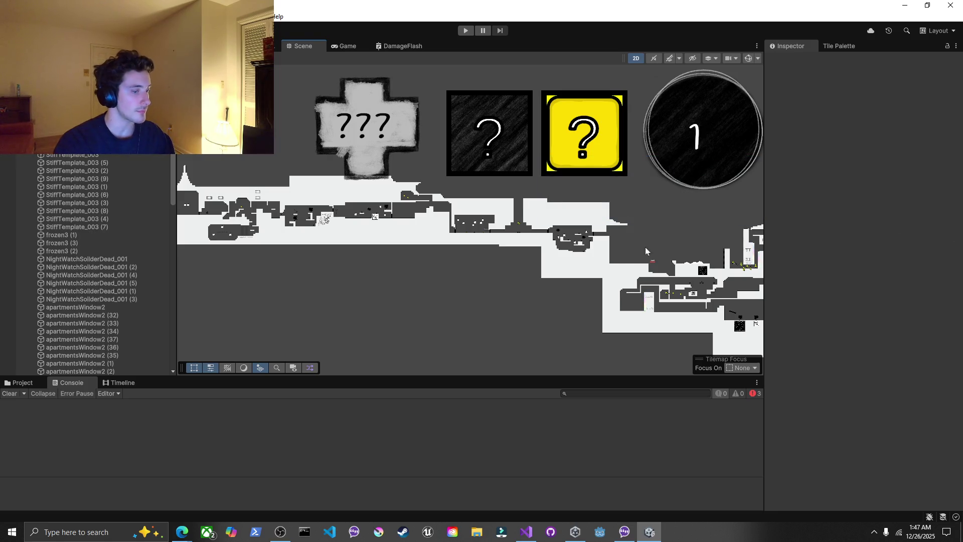
{"action": "left_click", "coordinate": [342, 210]}
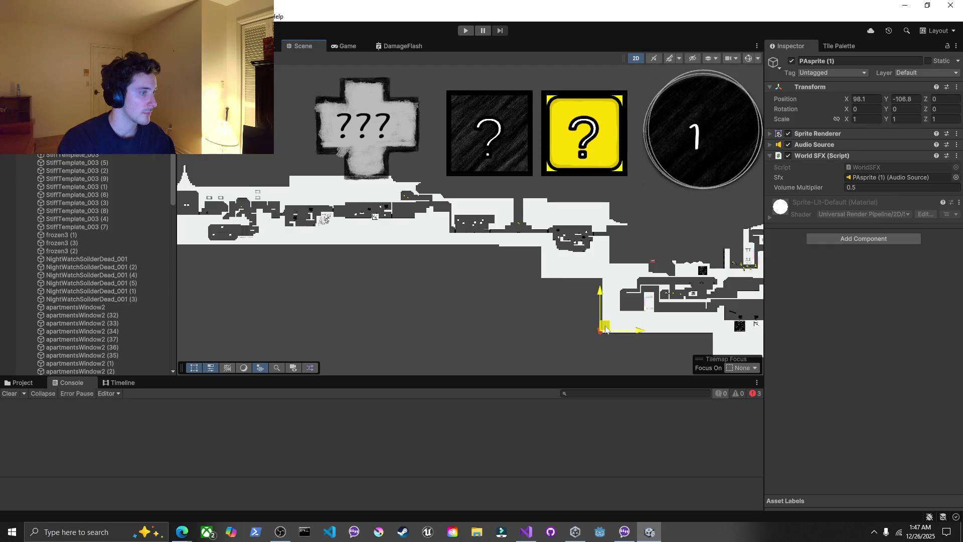
{"action": "mouse_move", "coordinate": [592, 314]}
{"action": "left_mouse_down"}
{"action": "mouse_move", "coordinate": [289, 229]}
{"action": "mouse_move", "coordinate": [226, 239]}
{"action": "mouse_move", "coordinate": [242, 264]}
{"action": "left_mouse_up"}
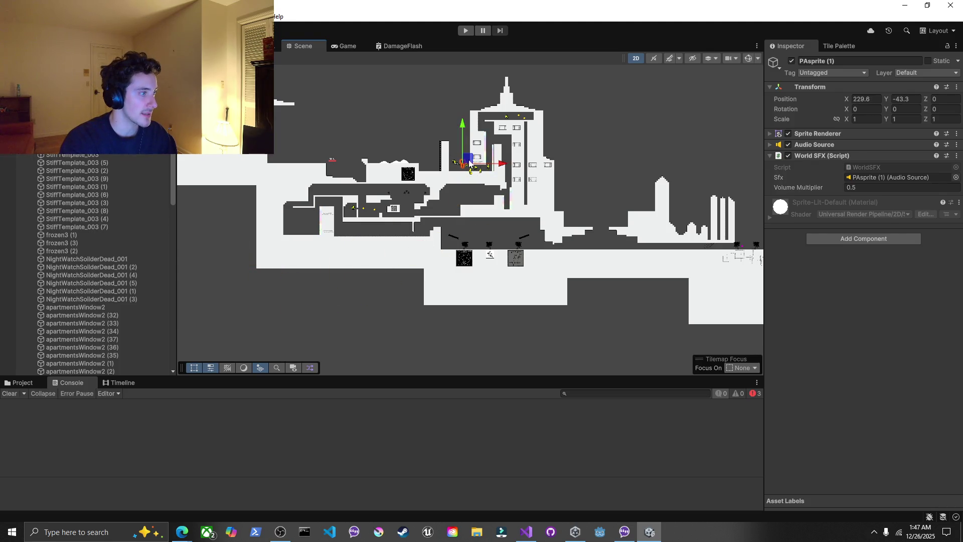
{"action": "scroll", "coordinate": [470, 163], "scroll_direction": "up", "scroll_amount": 10}
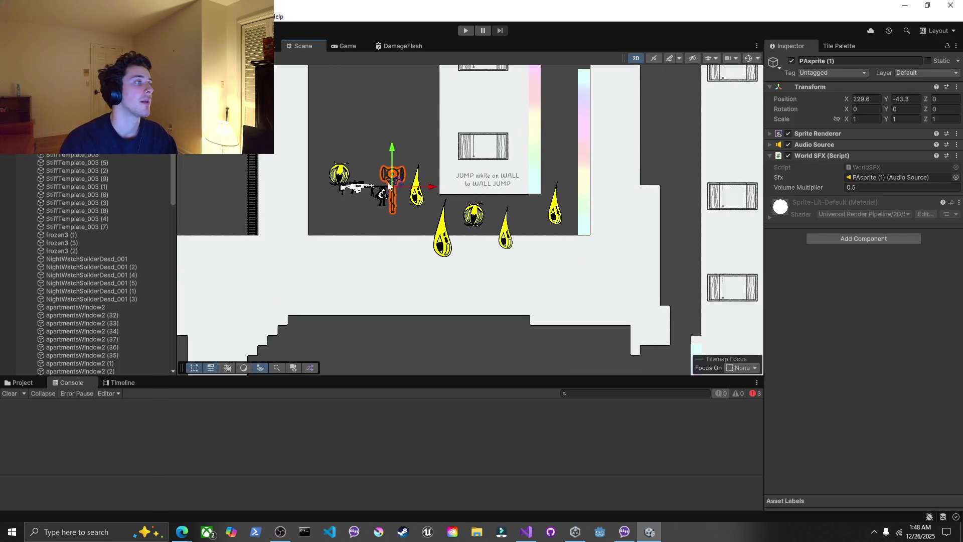
{"action": "scroll", "coordinate": [325, 271], "scroll_direction": "up", "scroll_amount": 2}
{"action": "left_click", "coordinate": [22, 383]}
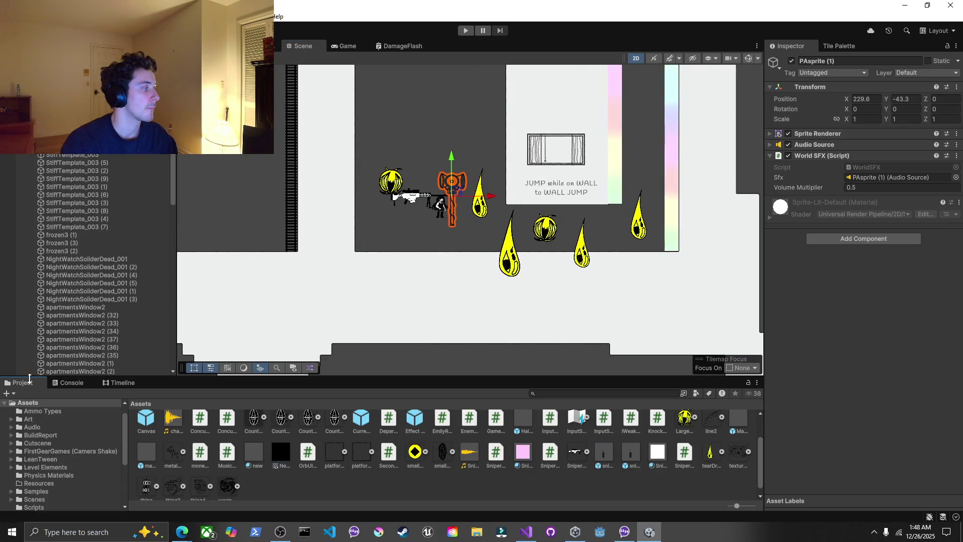
Duplicate PAsprite (1) into PAsprite (2) and lower the copy slightly
{"action": "scroll", "coordinate": [427, 174], "scroll_direction": "up", "scroll_amount": 2}
{"action": "left_click", "coordinate": [334, 46]}
{"action": "left_click", "coordinate": [299, 46]}
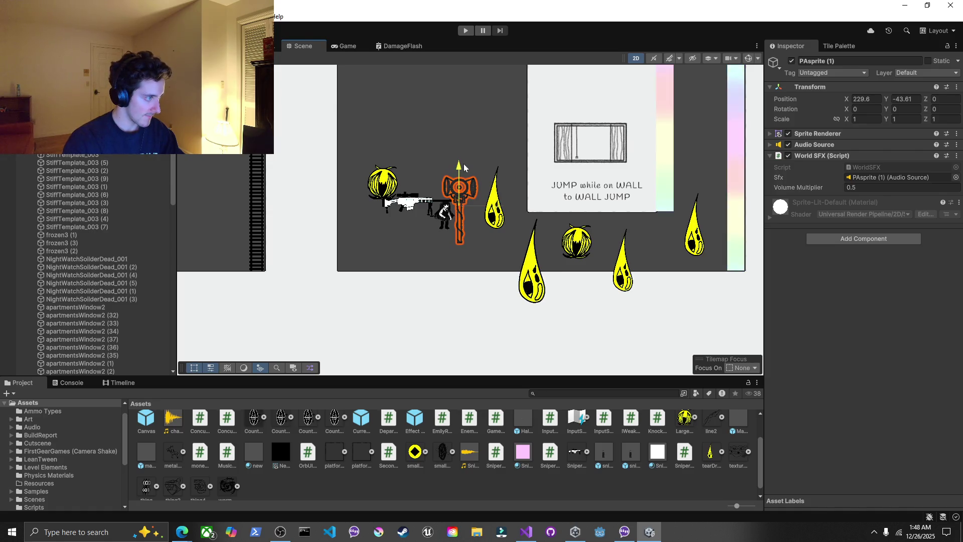
{"action": "left_click_drag", "start_coordinate": [463, 156], "coordinate": [460, 136]}
{"action": "left_click", "coordinate": [472, 189]}
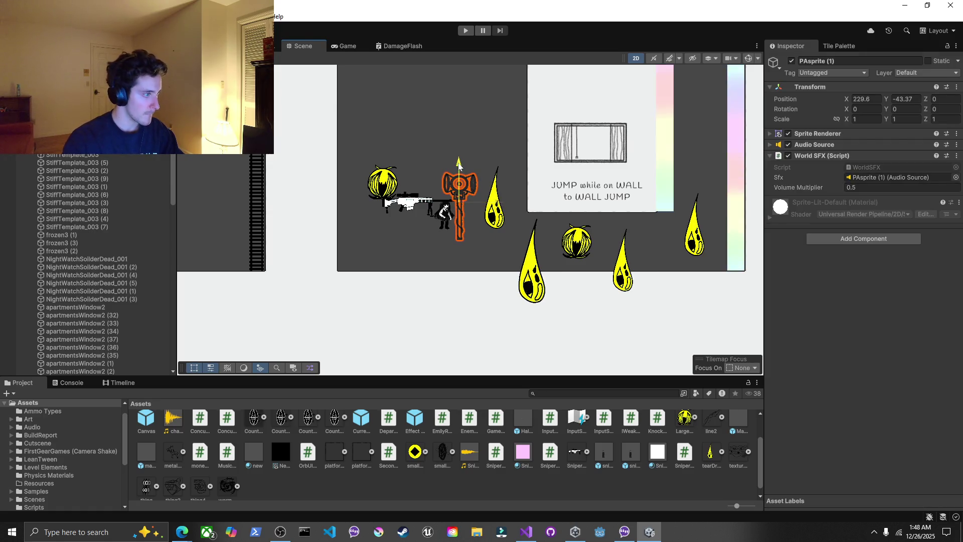
{"action": "key", "text": "ctrl+d"}
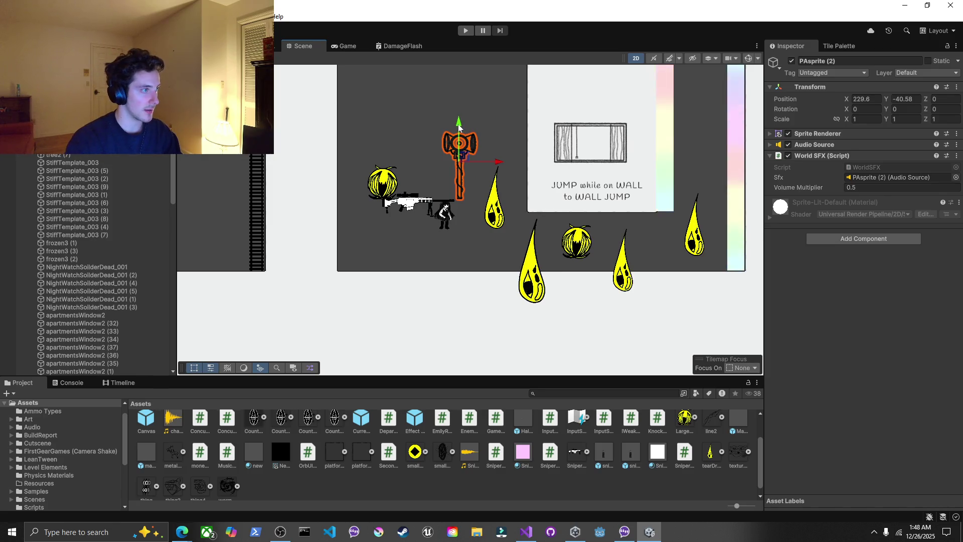
{"action": "left_click_drag", "start_coordinate": [459, 126], "coordinate": [460, 172]}
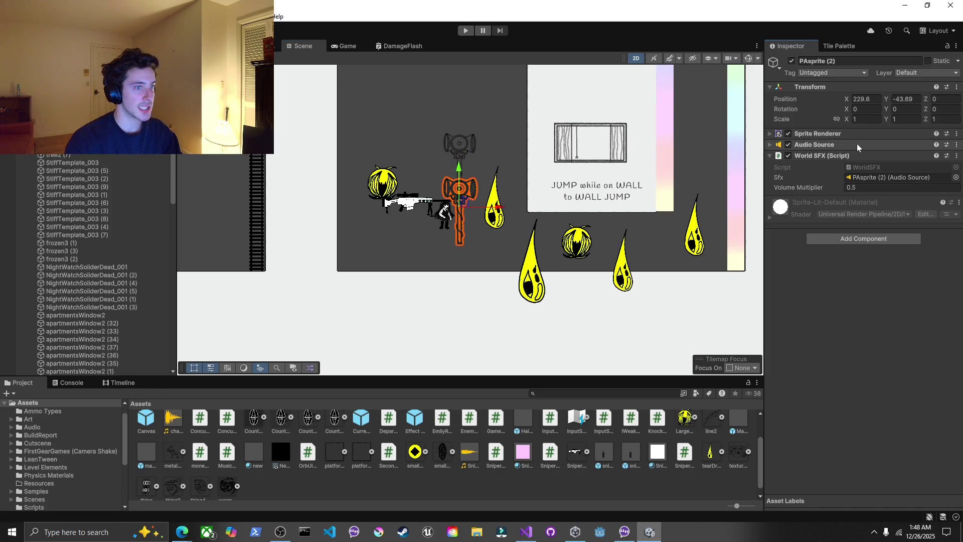
Tick Flip Y on PAsprite (2), drop it to the floor, and nudge the upright hammer down
{"action": "left_click", "coordinate": [846, 134]}
{"action": "left_click", "coordinate": [863, 178]}
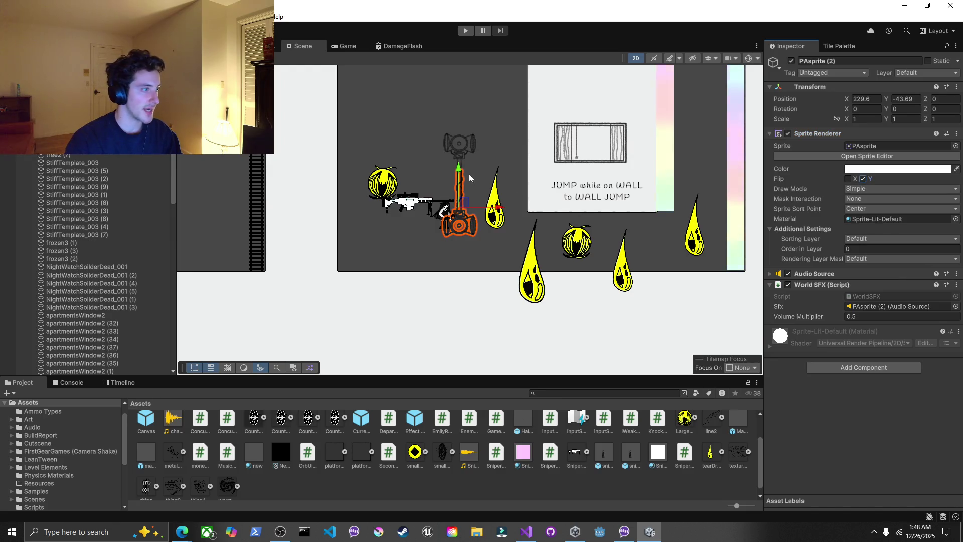
{"action": "left_click_drag", "start_coordinate": [459, 170], "coordinate": [460, 227]}
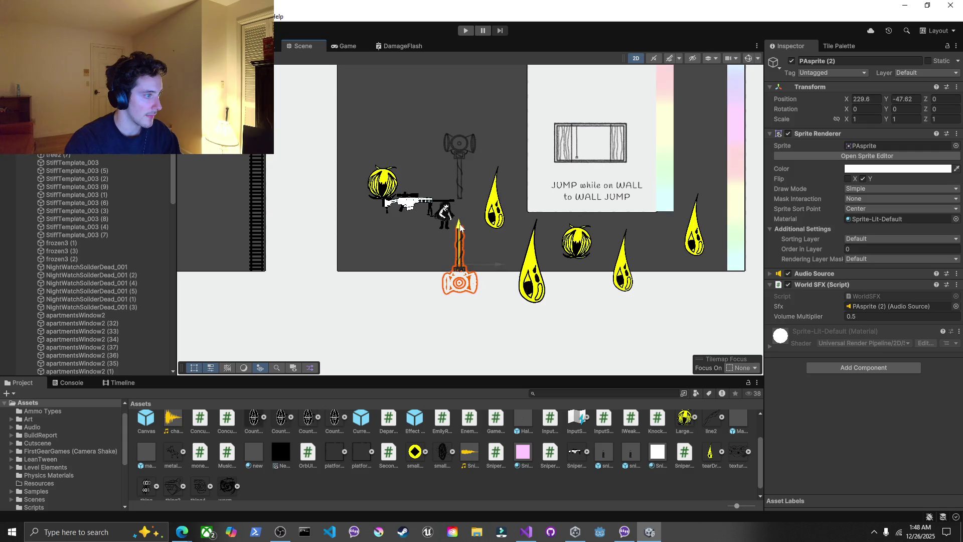
{"action": "left_click", "coordinate": [458, 165]}
{"action": "left_click", "coordinate": [455, 155]}
{"action": "left_click", "coordinate": [455, 155]}
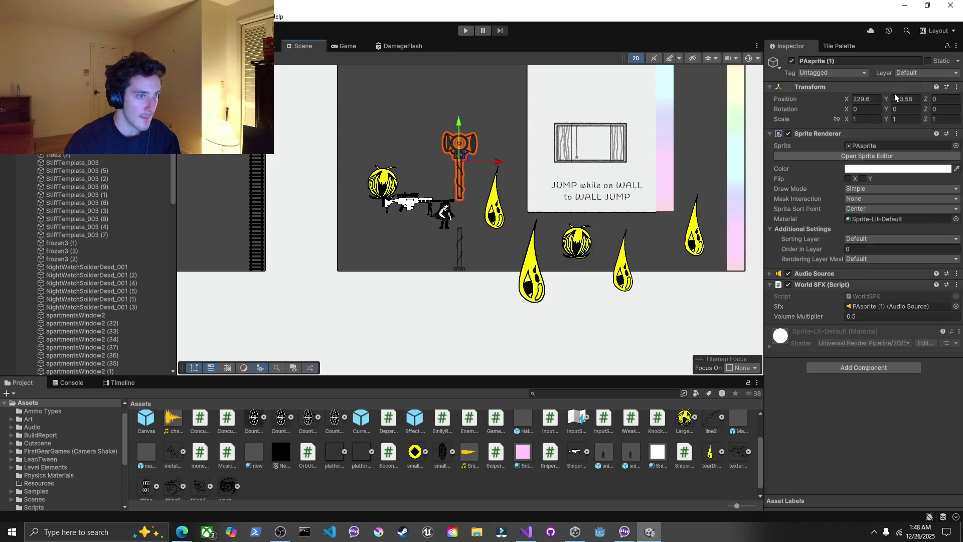
{"action": "scroll", "coordinate": [475, 130], "scroll_direction": "up", "scroll_amount": 3}
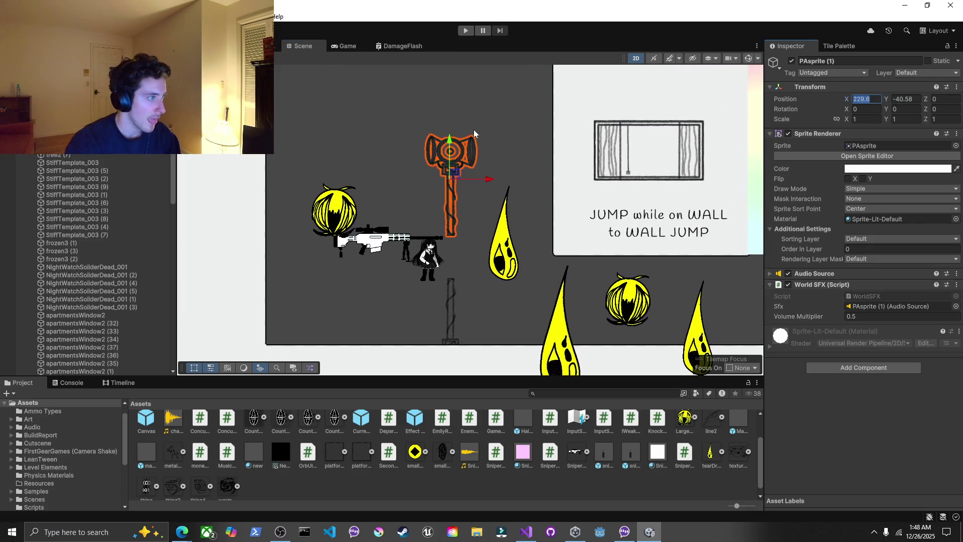
{"action": "left_click_drag", "start_coordinate": [449, 147], "coordinate": [444, 193]}
Remove the World SFX script and Audio Source from the flipped hammer PAsprite (2)
{"action": "left_click", "coordinate": [446, 161]}
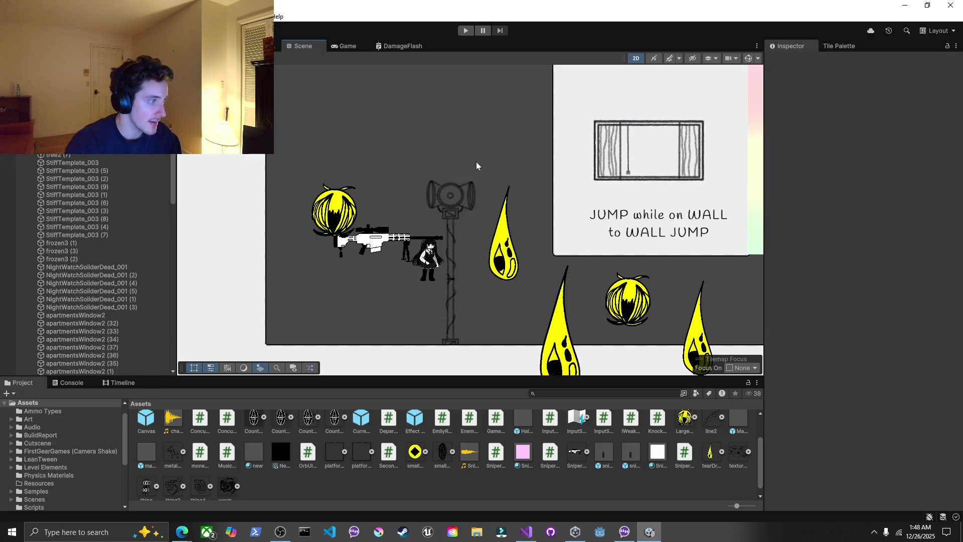
{"action": "left_click", "coordinate": [449, 290]}
{"action": "left_click", "coordinate": [956, 284]}
{"action": "left_click", "coordinate": [910, 310]}
{"action": "left_click", "coordinate": [956, 273]}
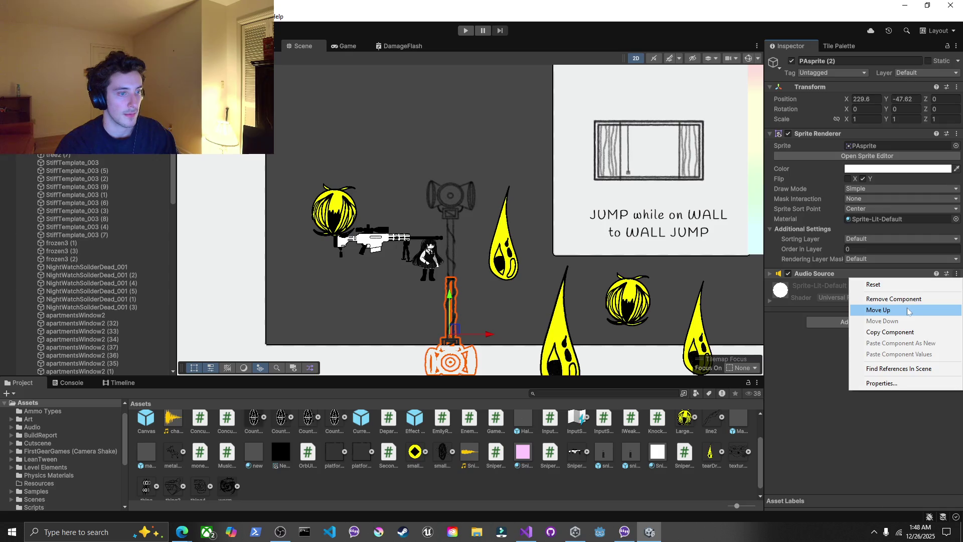
{"action": "left_click", "coordinate": [903, 299]}
Show the Game view maximized, then restore the normal editor layout with Shift+Space
{"action": "left_click", "coordinate": [334, 113]}
{"action": "left_click", "coordinate": [335, 46]}
{"action": "double_click", "coordinate": [336, 46]}
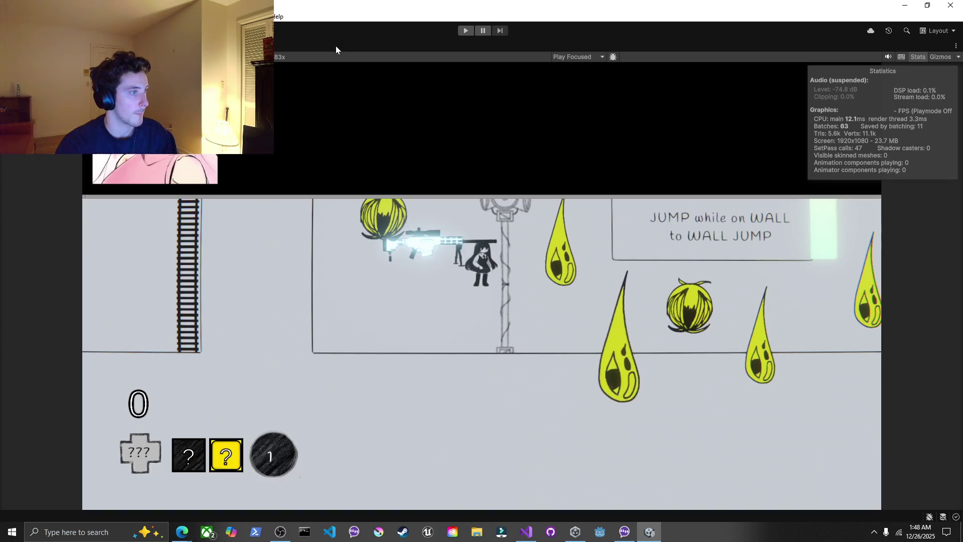
{"action": "key", "text": "shift+space"}
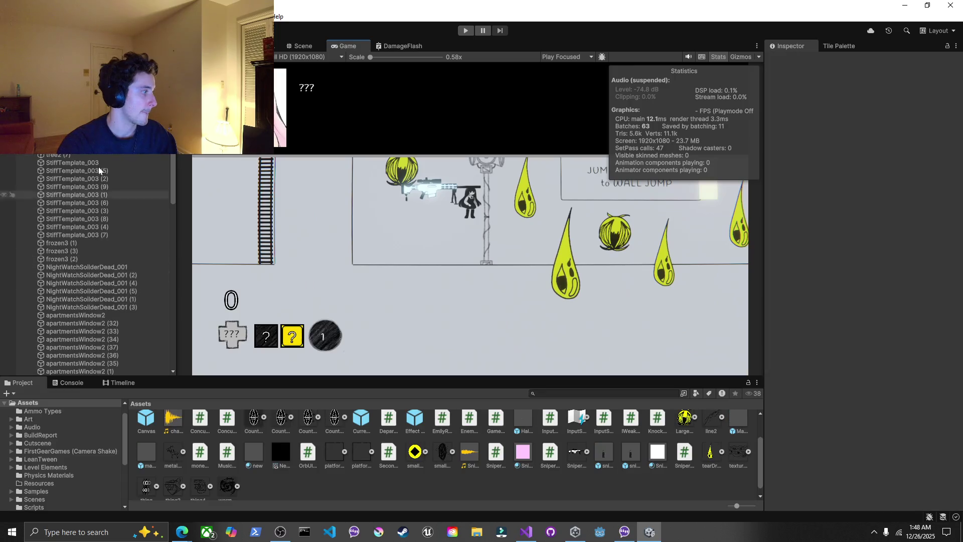
Import the Attention-clear-area-female-455102 MP3, then select the hammer and expand its Audio Source
{"action": "right_click", "coordinate": [45, 151]}
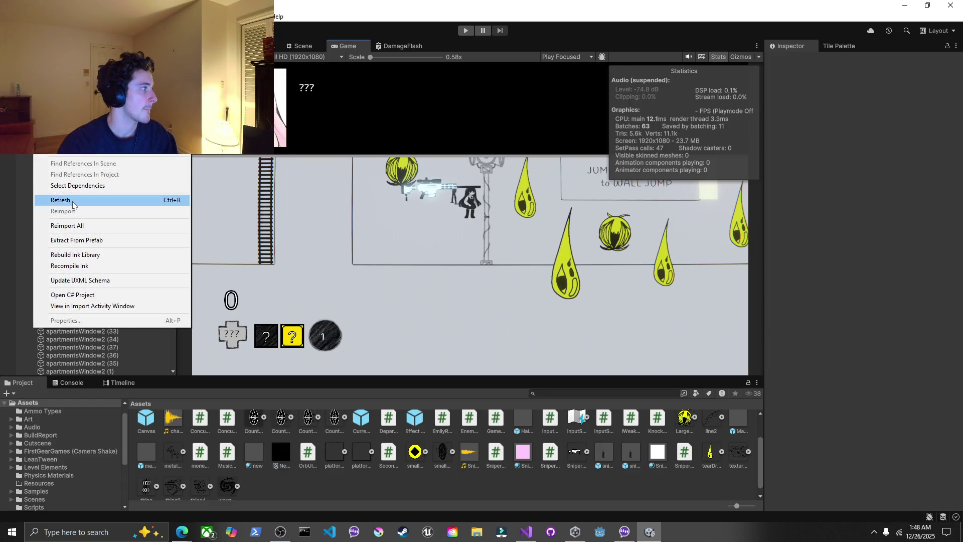
{"action": "key", "text": "Escape"}
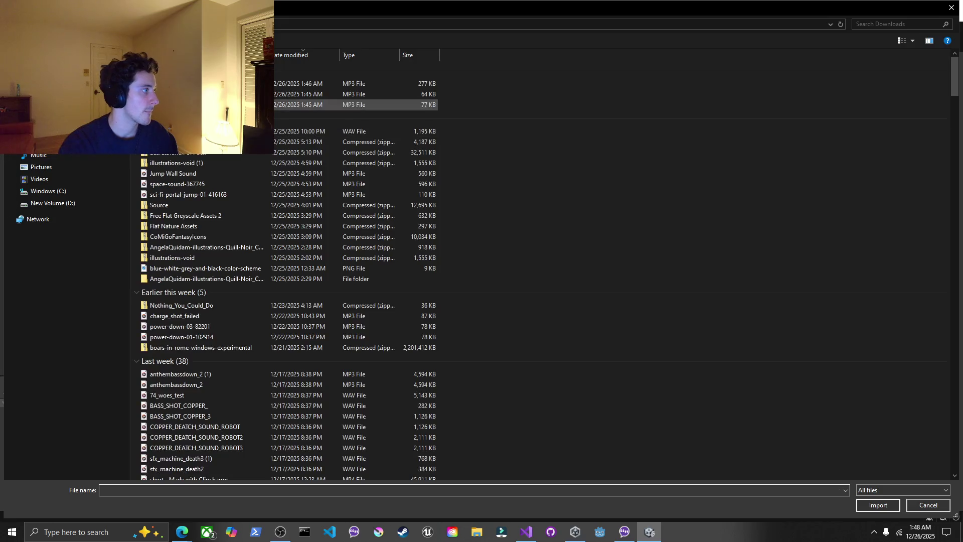
{"action": "key", "text": "Escape"}
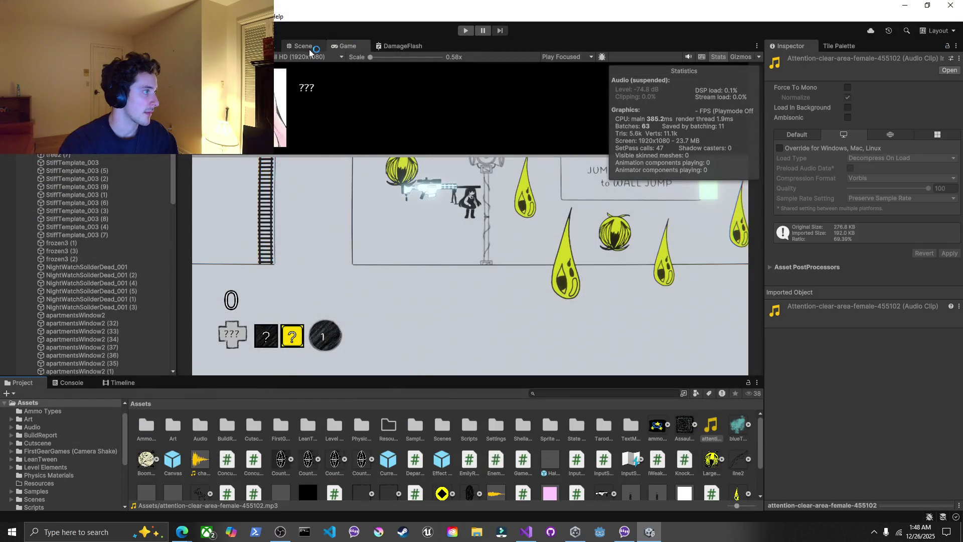
{"action": "left_click", "coordinate": [308, 49]}
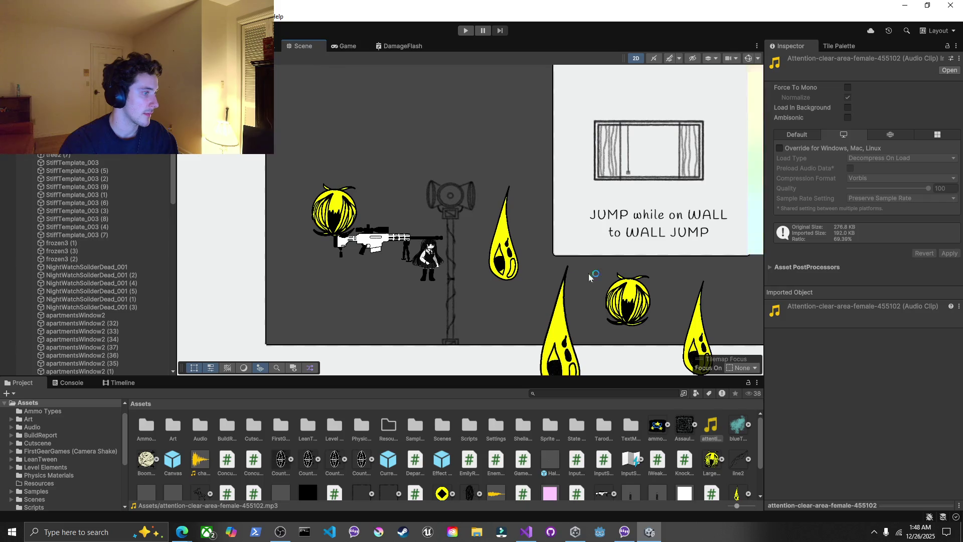
{"action": "left_click", "coordinate": [466, 191]}
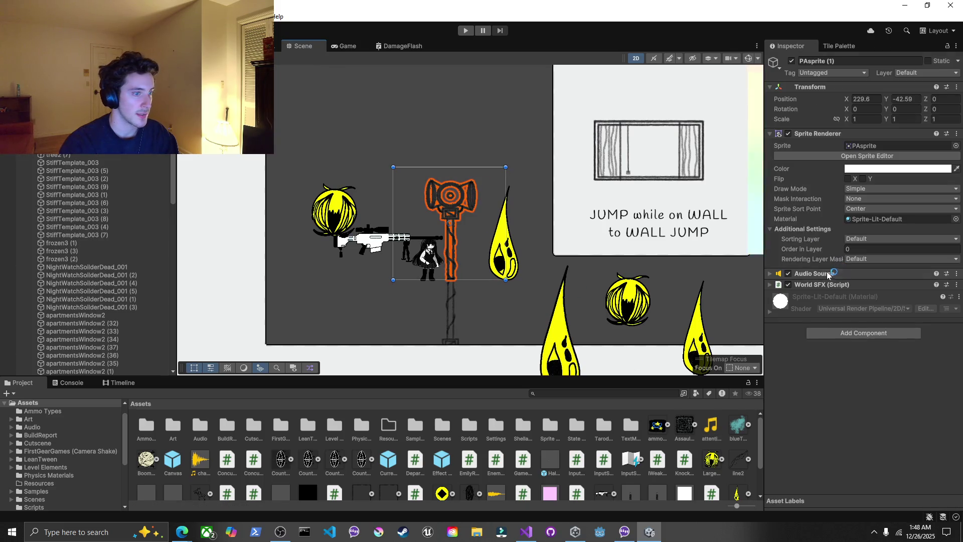
{"action": "left_click", "coordinate": [830, 273]}
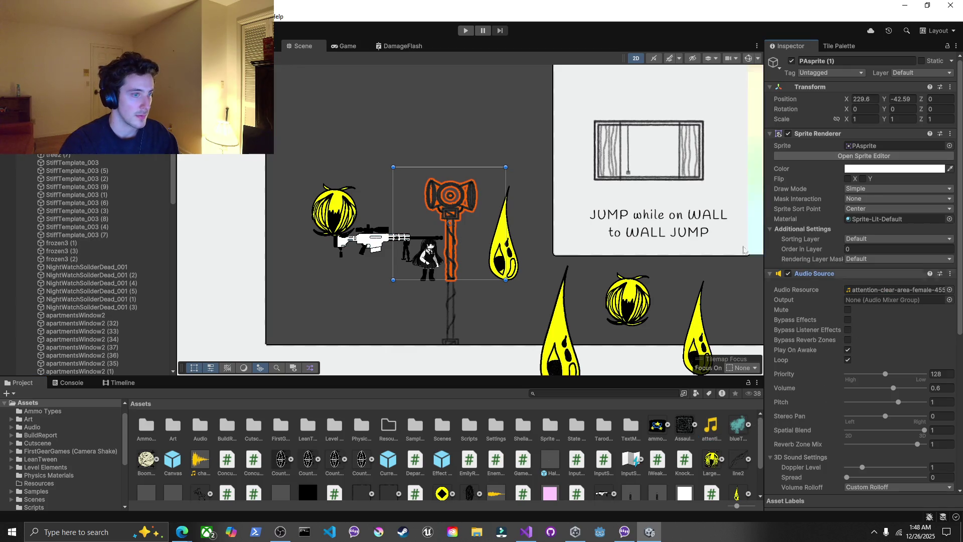
{"action": "left_click", "coordinate": [373, 124]}
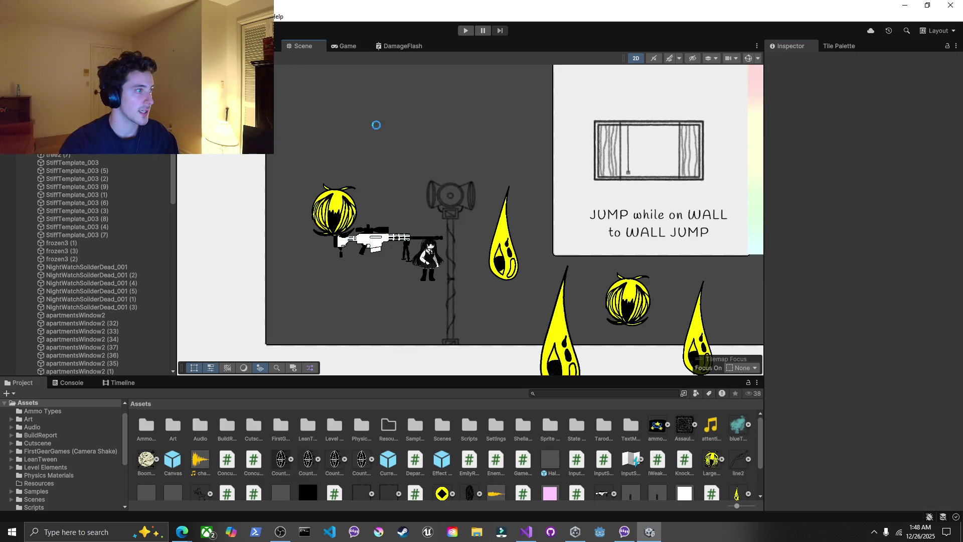
{"action": "left_click", "coordinate": [336, 46]}
{"action": "double_click", "coordinate": [336, 46]}
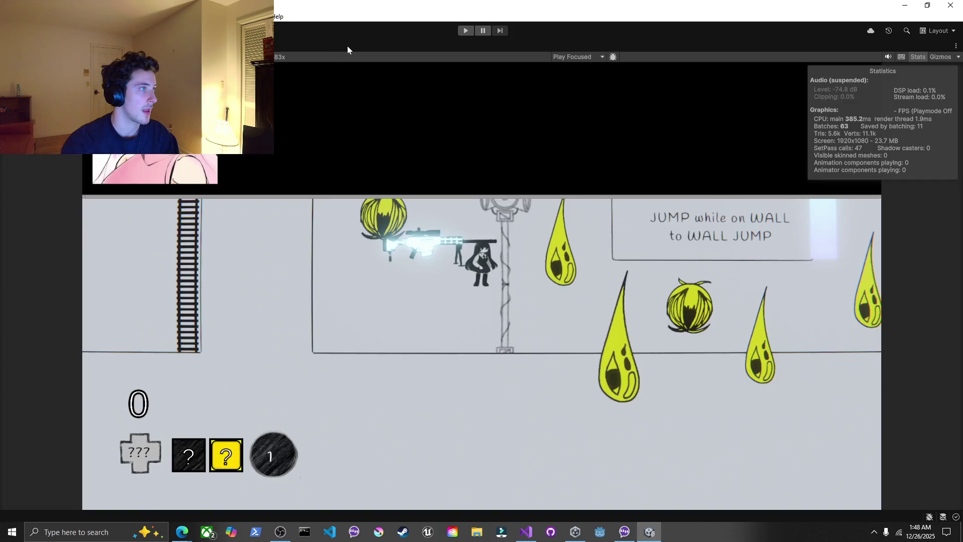
{"action": "left_click", "coordinate": [923, 57]}
{"action": "left_click", "coordinate": [473, 32]}
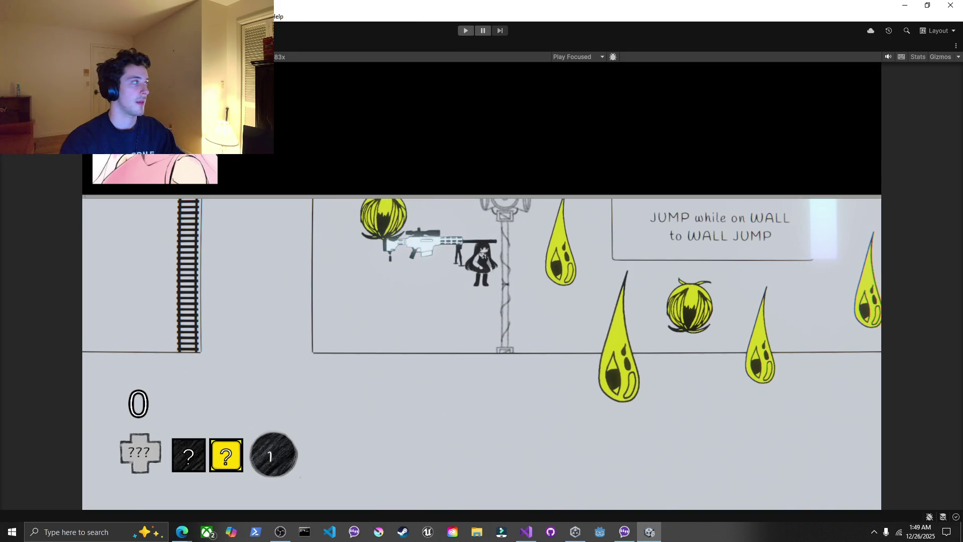
{"action": "left_click", "coordinate": [465, 30]}
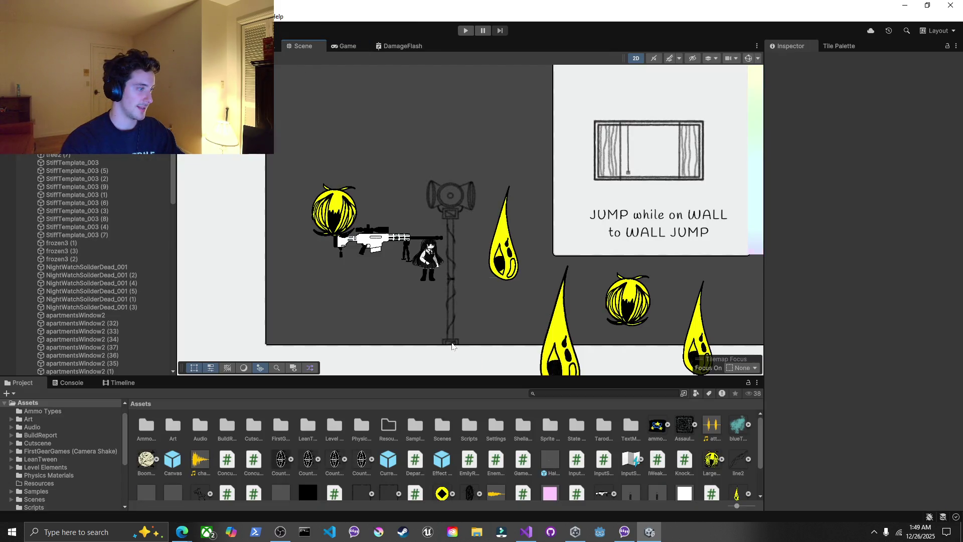
Set Order in Layer to -2 on hammer sprites PAsprite (2) and PAsprite (1), so they sit behind the lamp post
{"action": "left_click", "coordinate": [452, 346]}
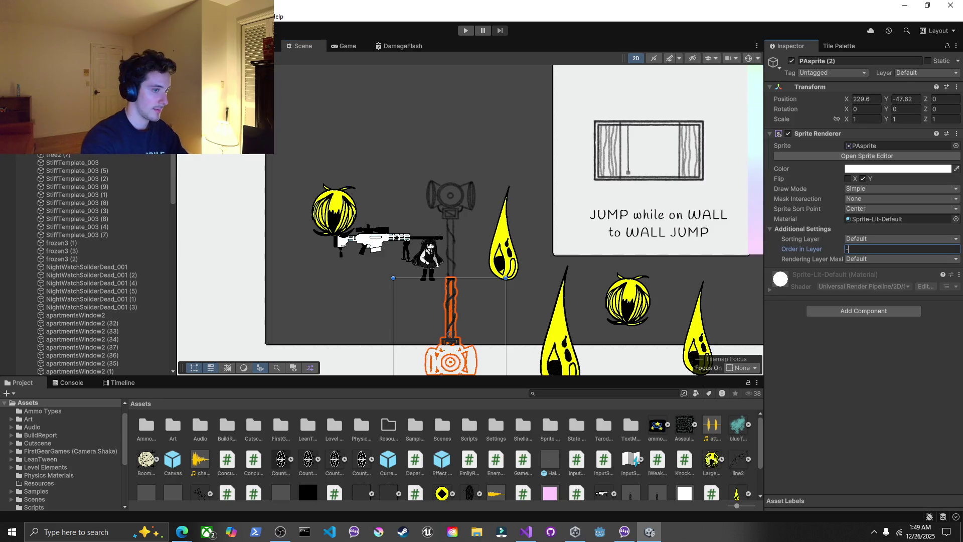
{"action": "left_click", "coordinate": [341, 301]}
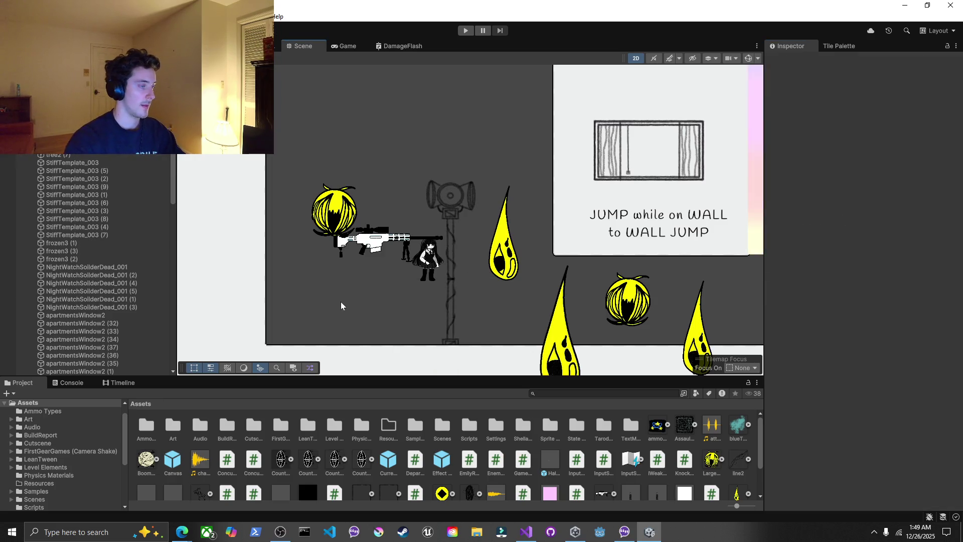
{"action": "left_click", "coordinate": [447, 209]}
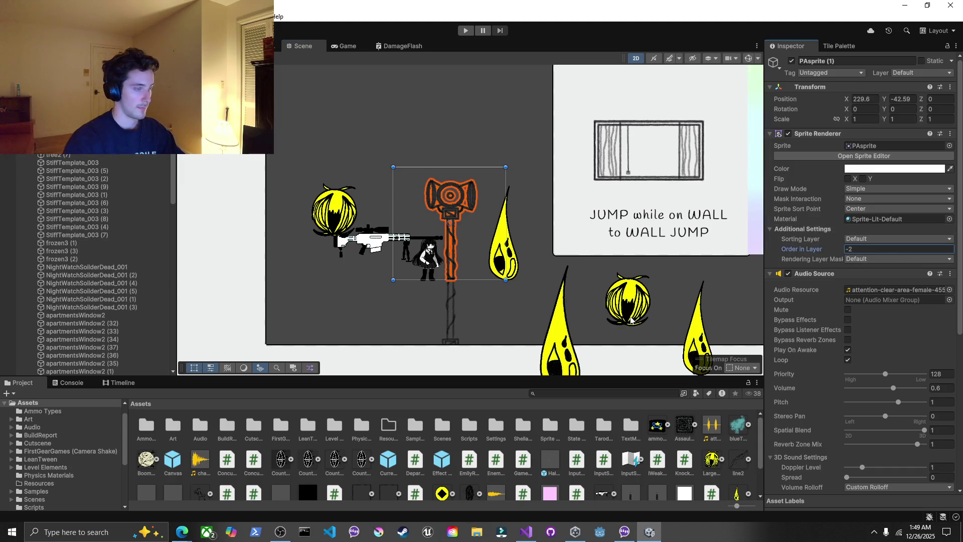
{"action": "left_click", "coordinate": [672, 301]}
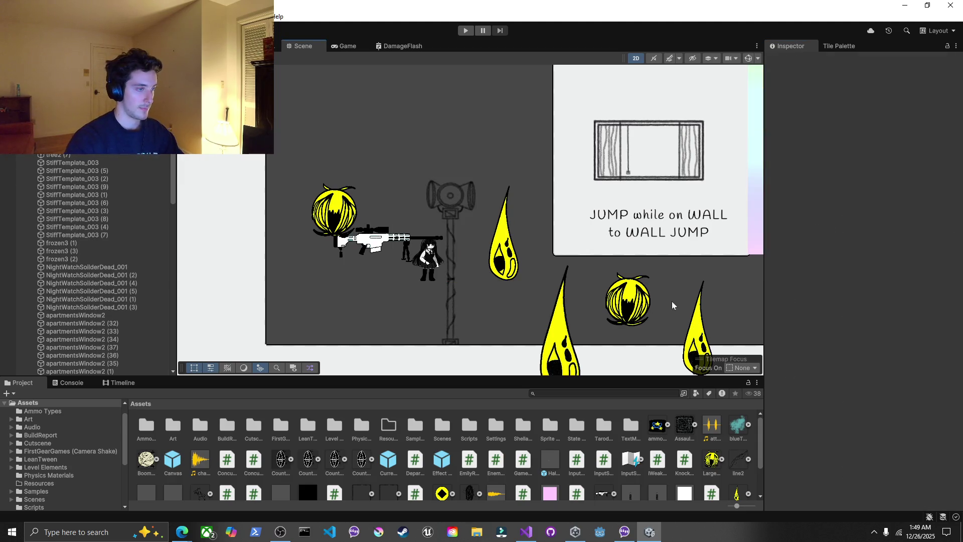
{"action": "left_click", "coordinate": [450, 189]}
{"action": "left_click", "coordinate": [429, 137]}
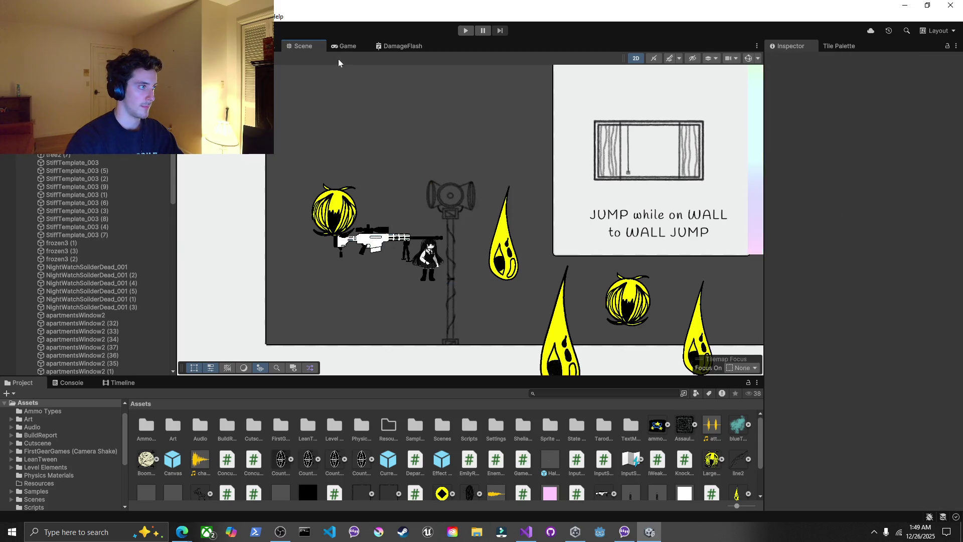
Add an Audio Reverb Filter component to the hammer PAsprite (1)
{"action": "left_click", "coordinate": [446, 194]}
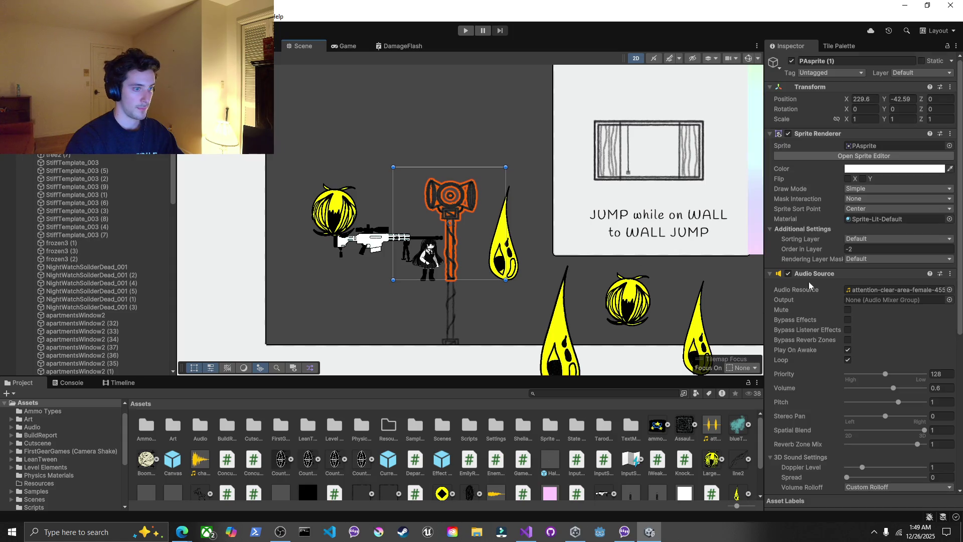
{"action": "left_click", "coordinate": [822, 273]}
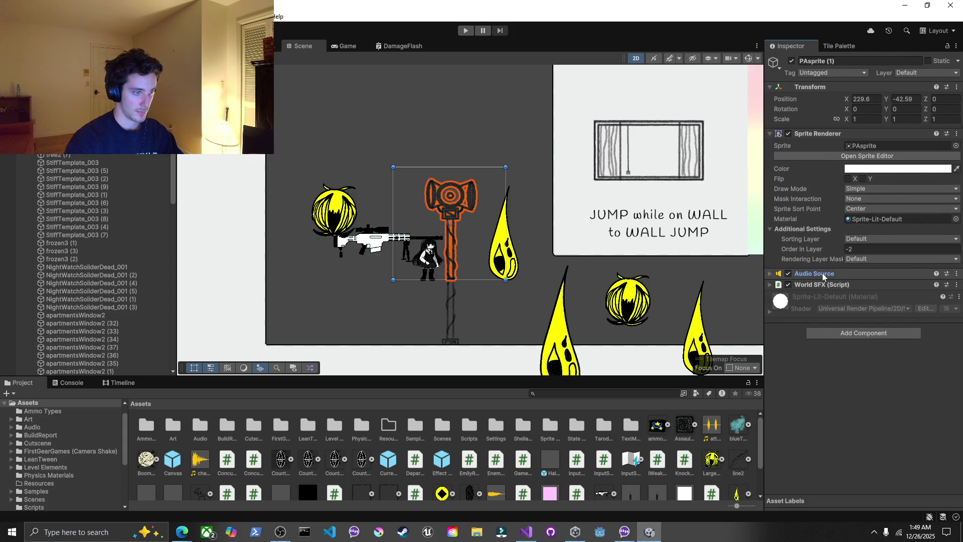
{"action": "left_click", "coordinate": [823, 273]}
{"action": "scroll", "coordinate": [823, 273], "scroll_direction": "down", "scroll_amount": 1}
{"action": "scroll", "coordinate": [822, 273], "scroll_direction": "down", "scroll_amount": 3}
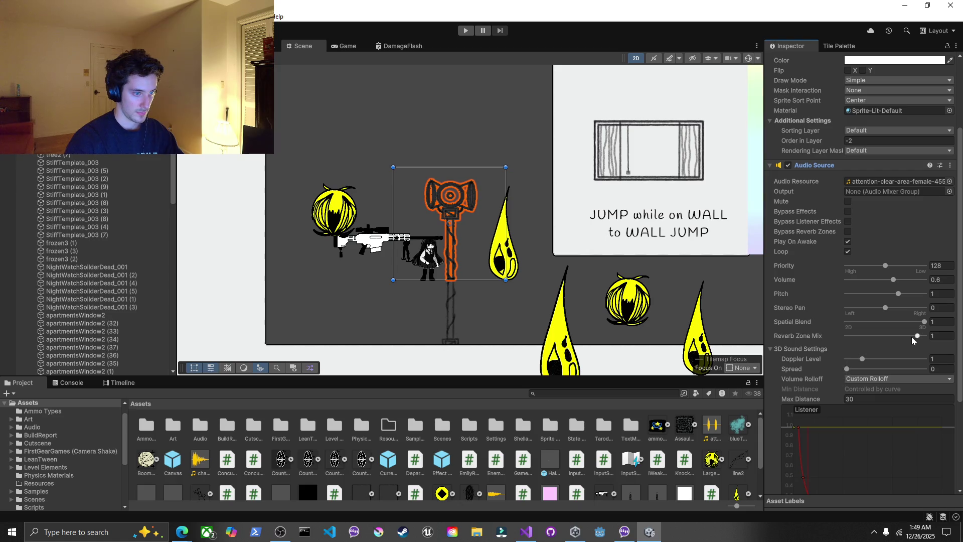
{"action": "left_click", "coordinate": [817, 165]}
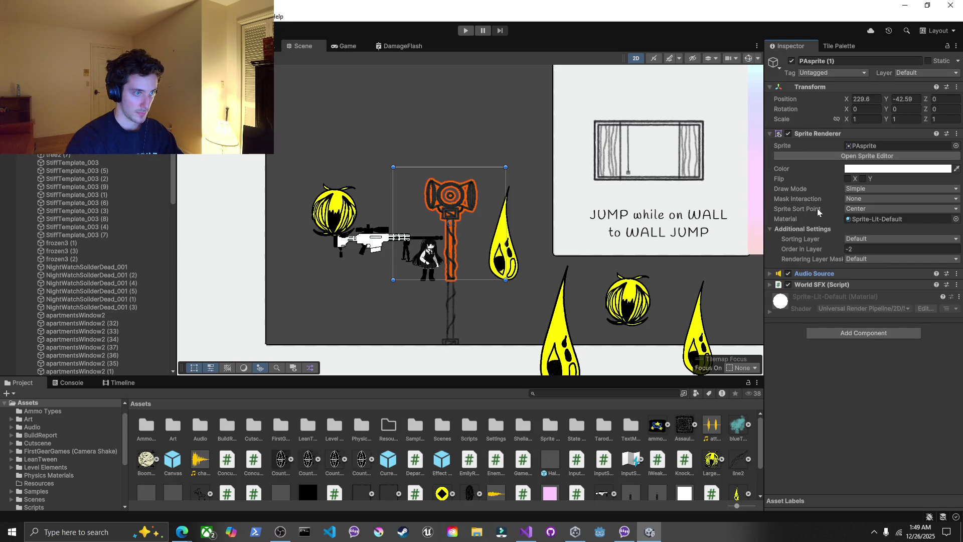
{"action": "left_click", "coordinate": [834, 332]}
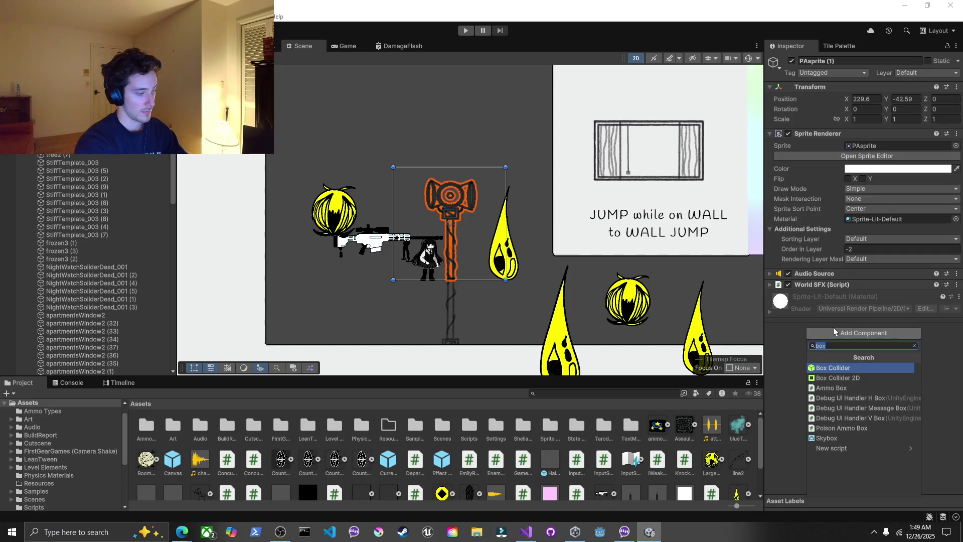
{"action": "type", "text": "rever"}
{"action": "key", "text": "Return"}
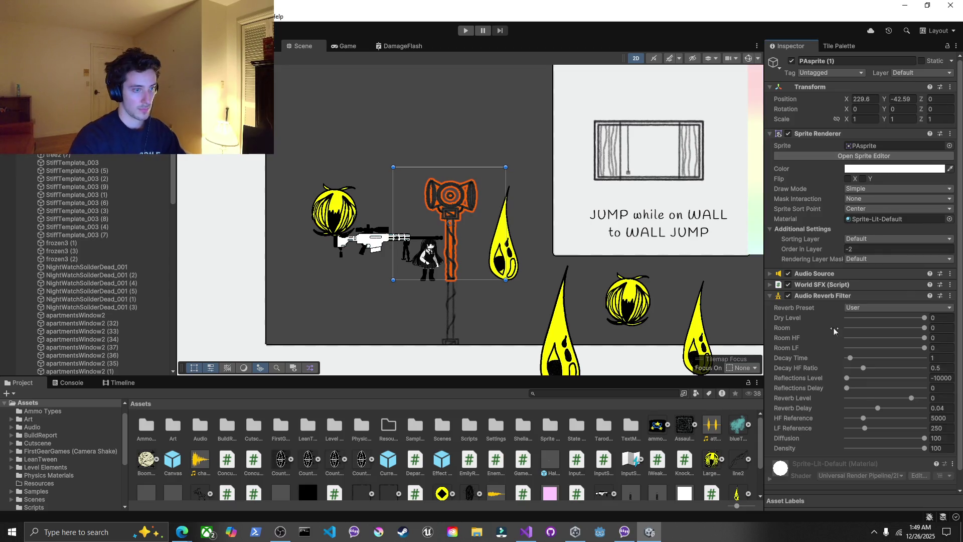
Set the Reverb Preset to Cave and play the level in the maximised Game view
{"action": "left_click", "coordinate": [865, 292]}
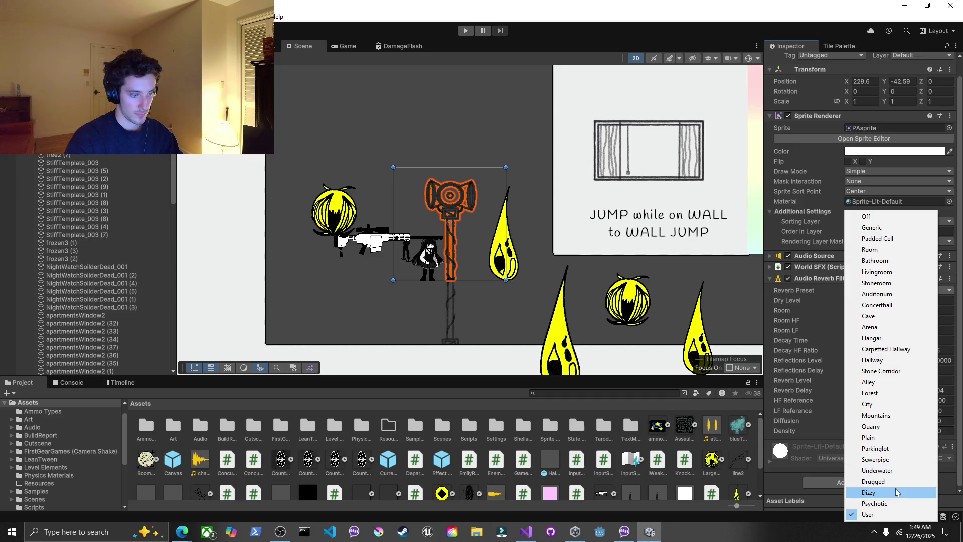
{"action": "left_click", "coordinate": [895, 316]}
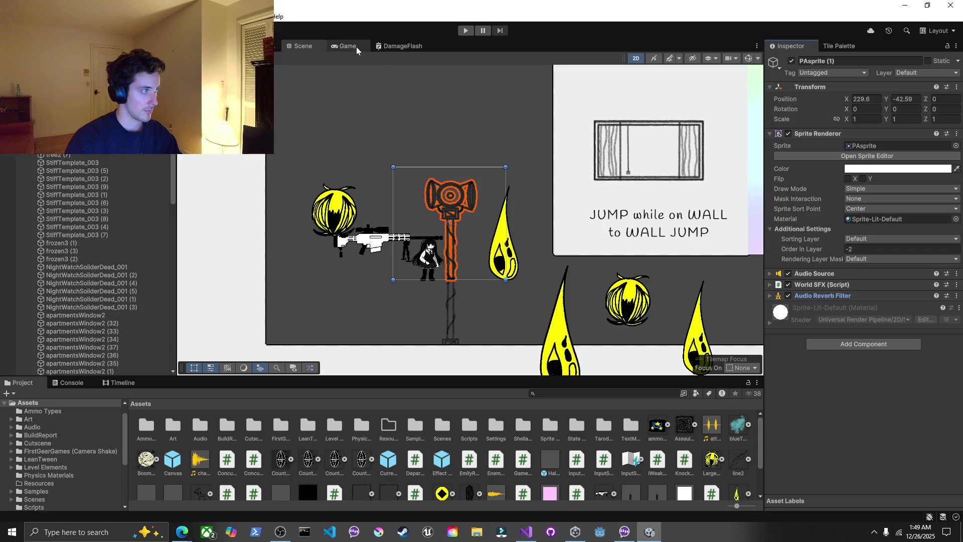
{"action": "double_click", "coordinate": [368, 44]}
{"action": "left_click", "coordinate": [460, 32]}
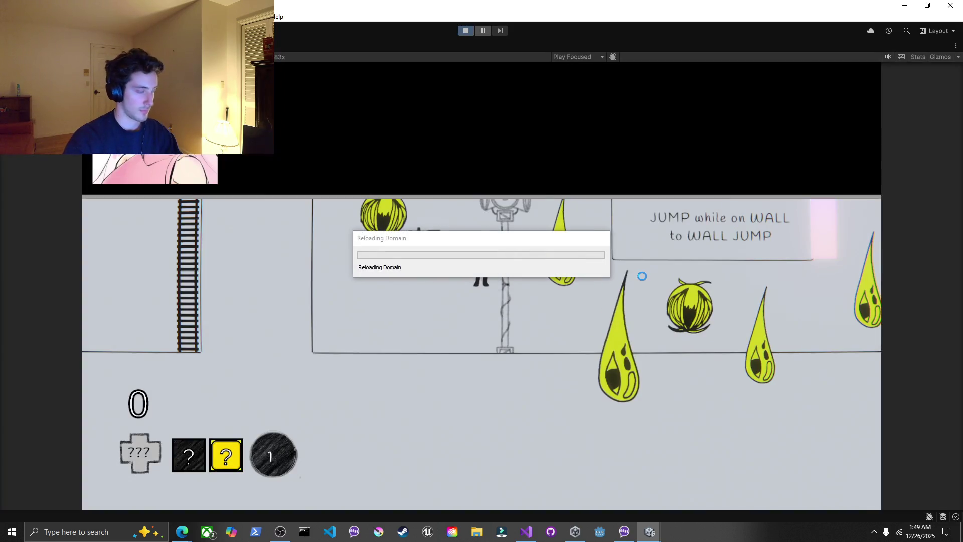
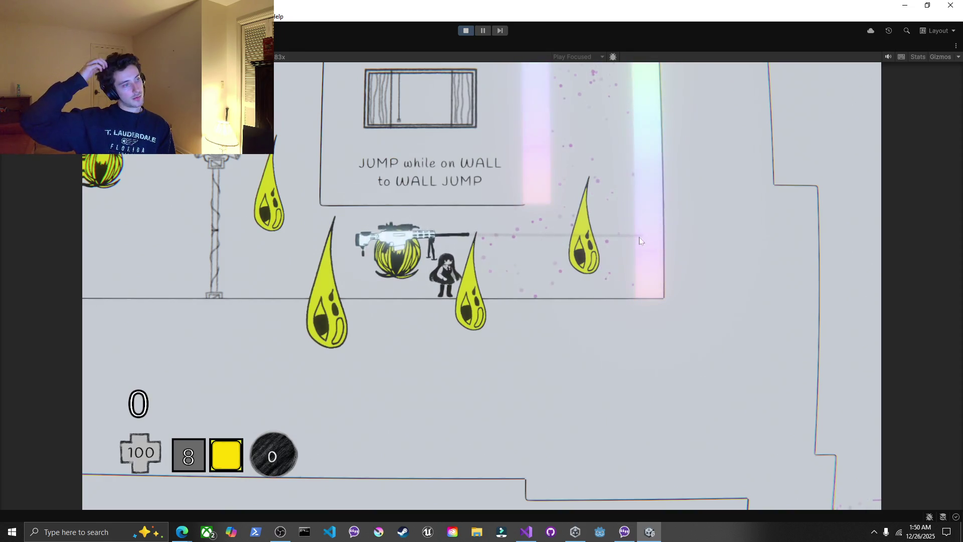
Walk right, climb and wall-jump onto a platform, then pause the game and stop the playtest
{"action": "key", "text": "d"}
{"action": "key", "text": "space"}
{"action": "key", "text": "space"}
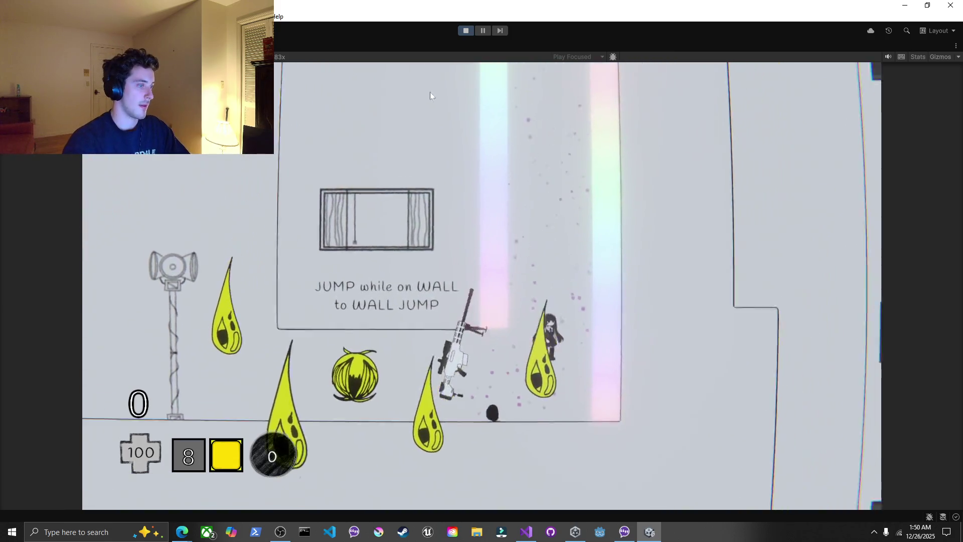
{"action": "key", "text": "space"}
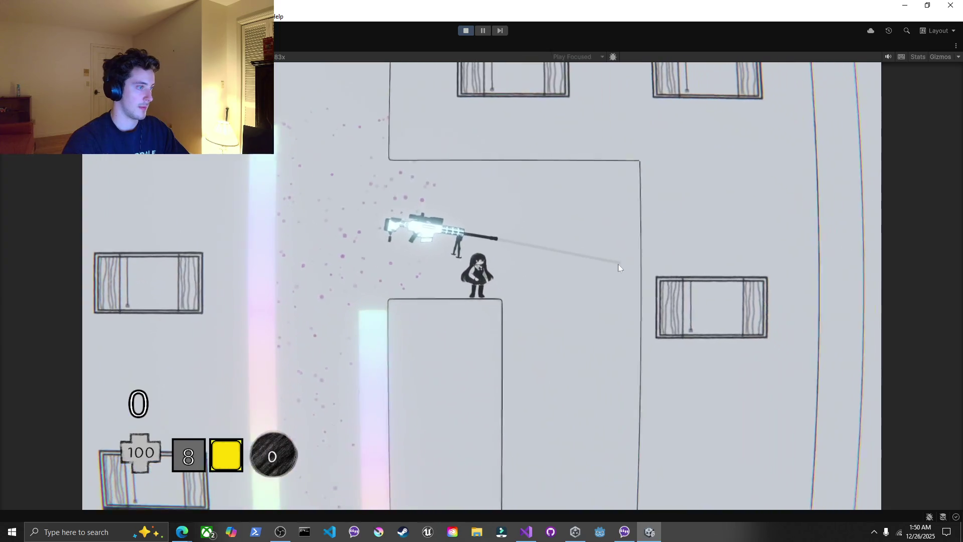
{"action": "key", "text": "Escape"}
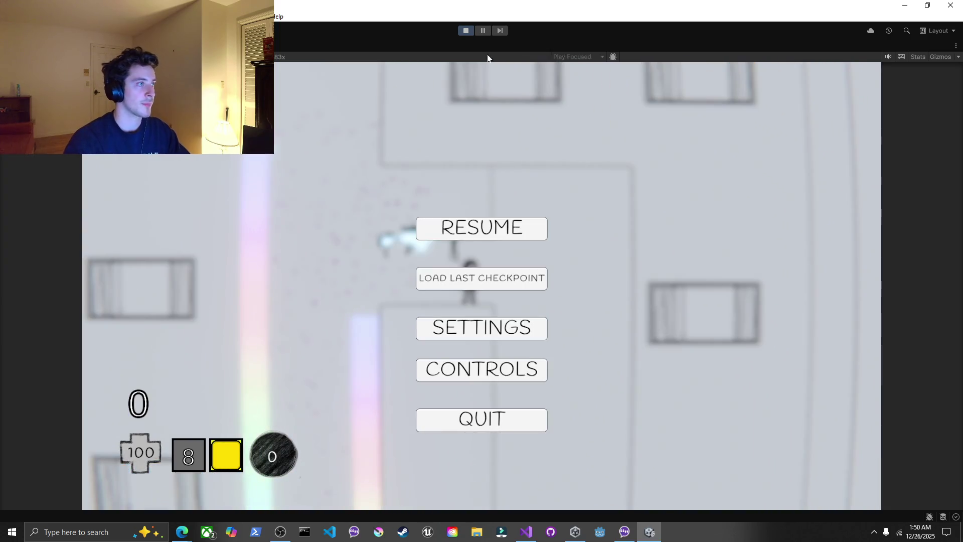
{"action": "left_click", "coordinate": [463, 32]}
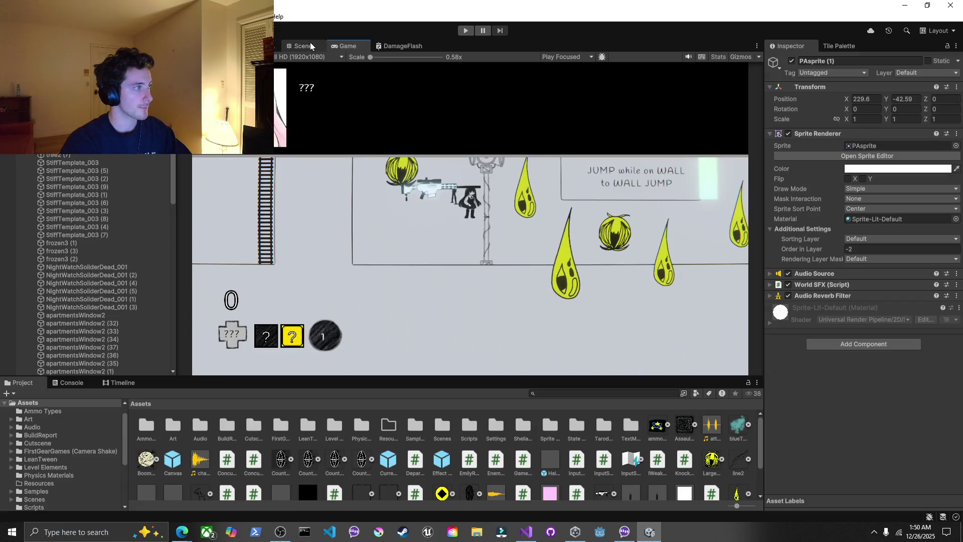
In the Scene view, change the Audio Source Max Distance from 30 to 60 and replay the level
{"action": "left_click", "coordinate": [301, 46]}
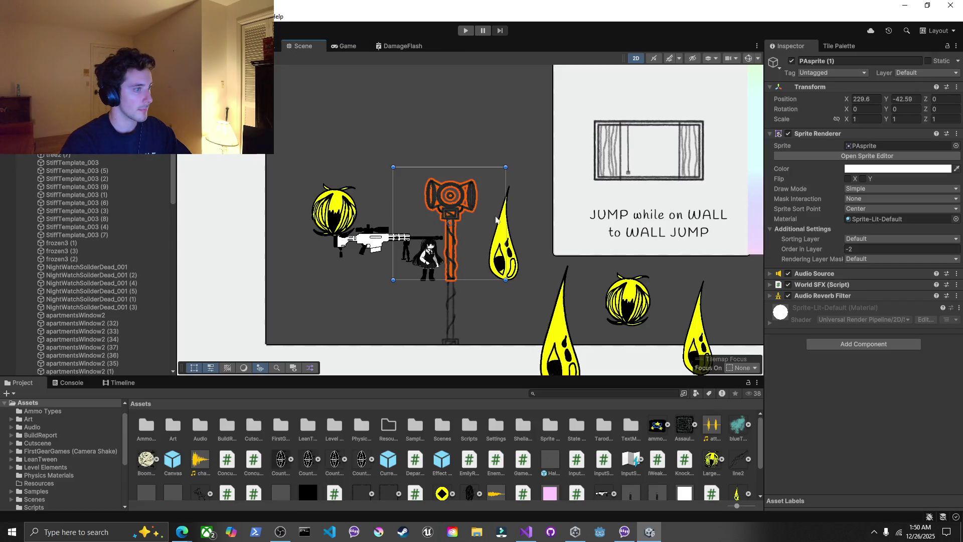
{"action": "left_click", "coordinate": [832, 275]}
{"action": "scroll", "coordinate": [868, 332], "scroll_direction": "down", "scroll_amount": 5}
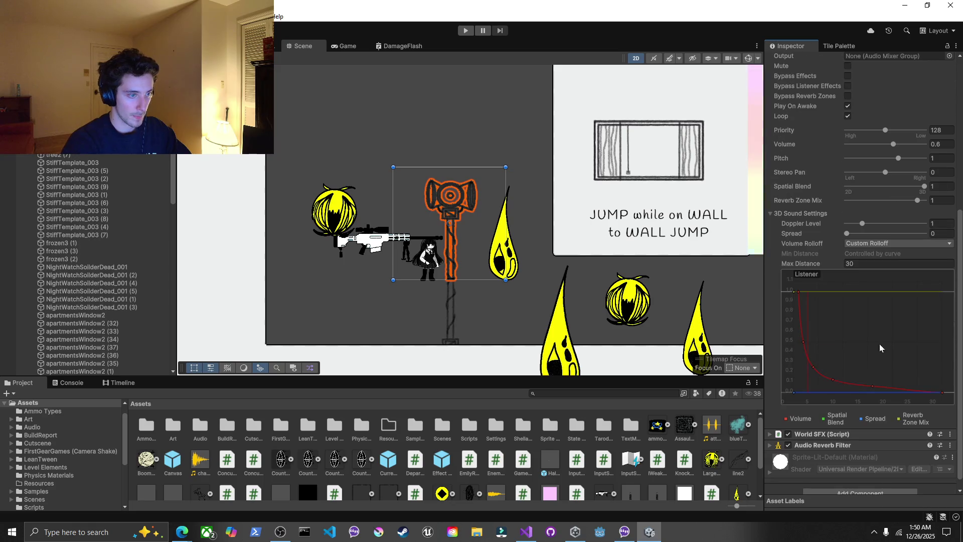
{"action": "left_click", "coordinate": [873, 263]}
{"action": "type", "text": "60"}
{"action": "left_click", "coordinate": [464, 32]}
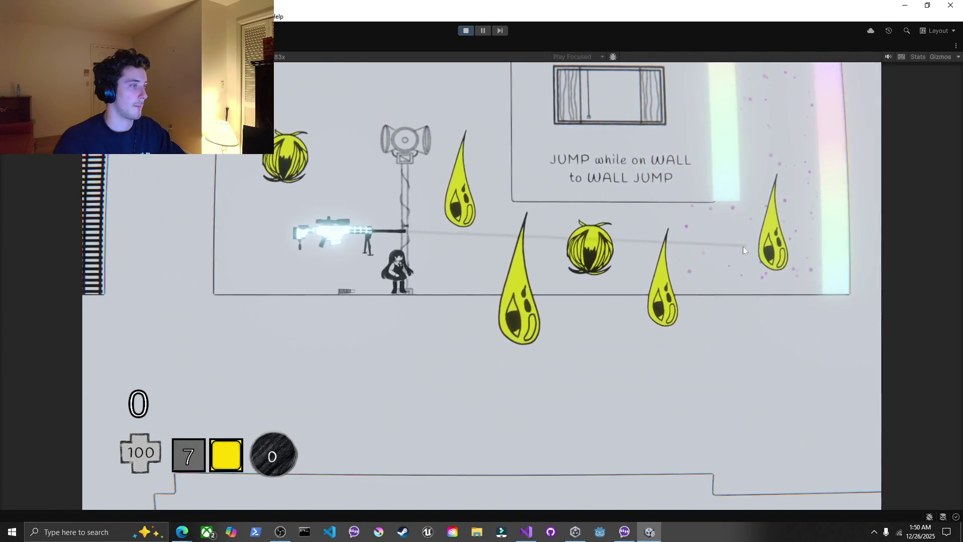
Run right, jump and wall-jump up between the walls, then climb back left
{"action": "key", "text": "d"}
{"action": "key", "text": "space"}
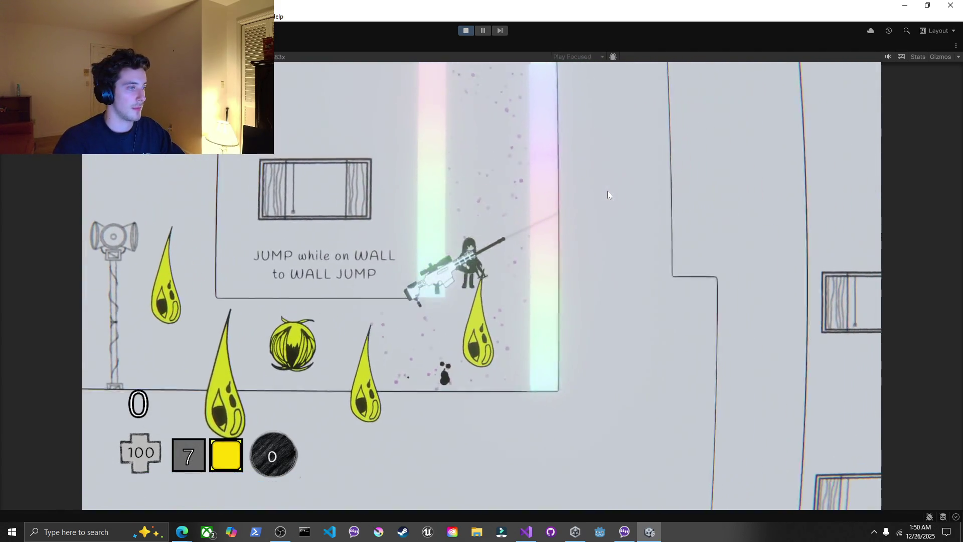
{"action": "key", "text": "space"}
{"action": "key", "text": "space"}
{"action": "key", "text": "space"}
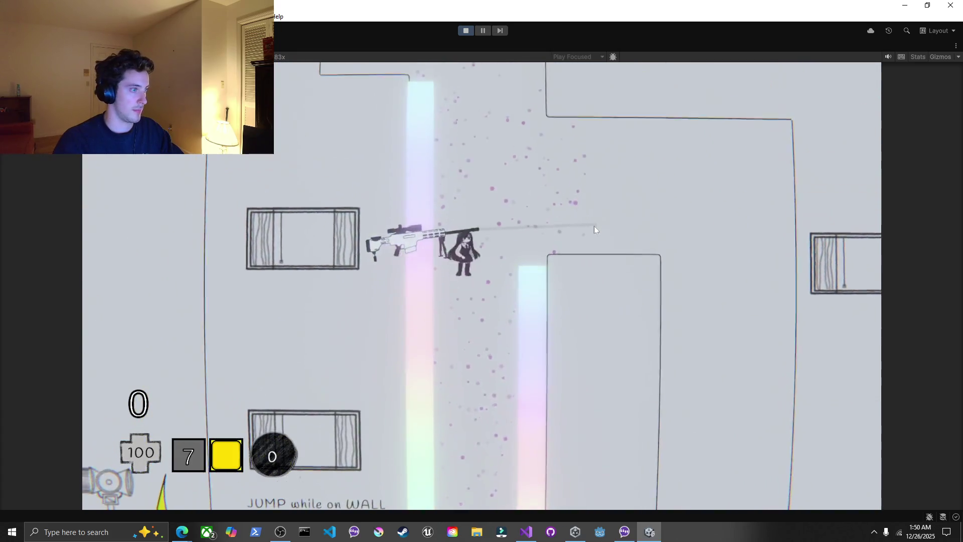
{"action": "key", "text": "space"}
{"action": "key", "text": "space"}
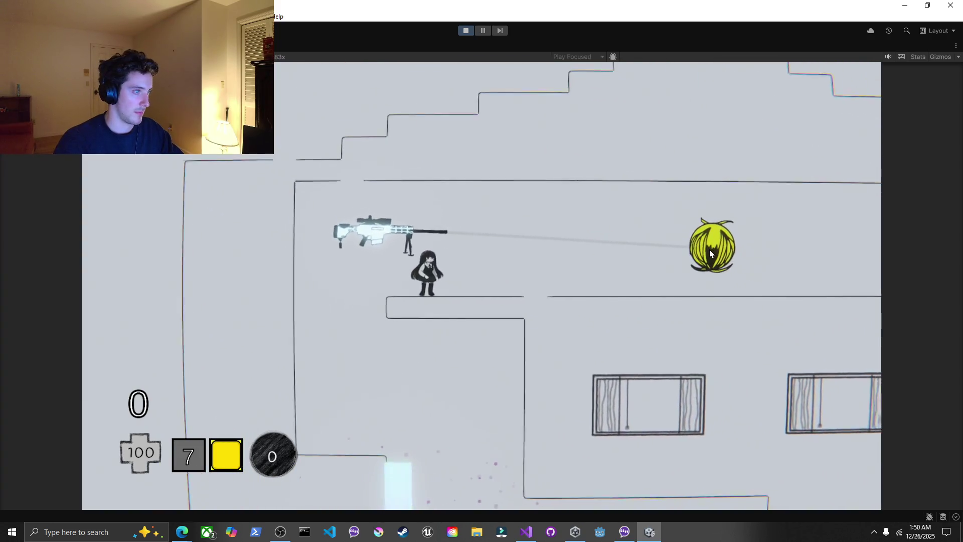
Shoot the yellow and spiky enemies with the sniper, reload, and hit the cat-face enemy
{"action": "left_click", "coordinate": [710, 243]}
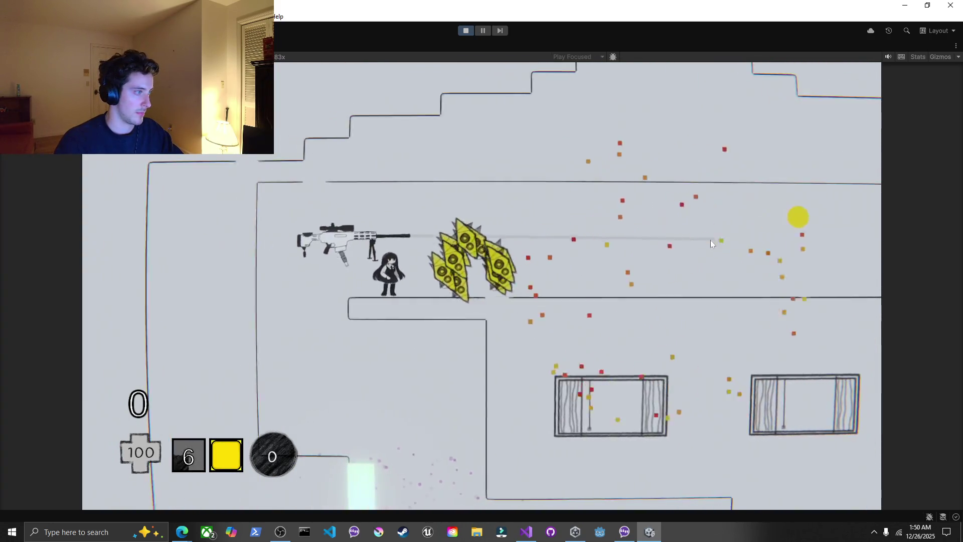
{"action": "left_click", "coordinate": [775, 230]}
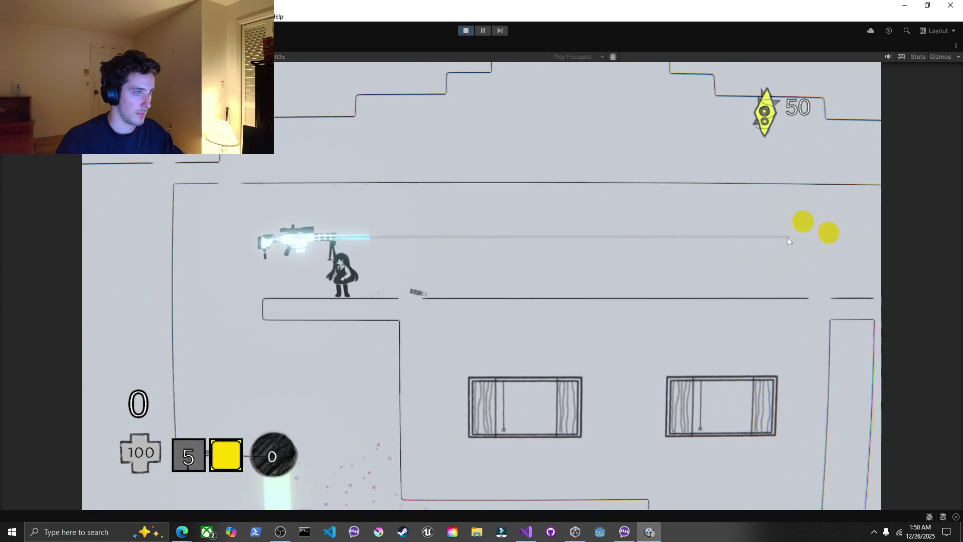
{"action": "left_click", "coordinate": [812, 237]}
{"action": "left_click", "coordinate": [817, 233]}
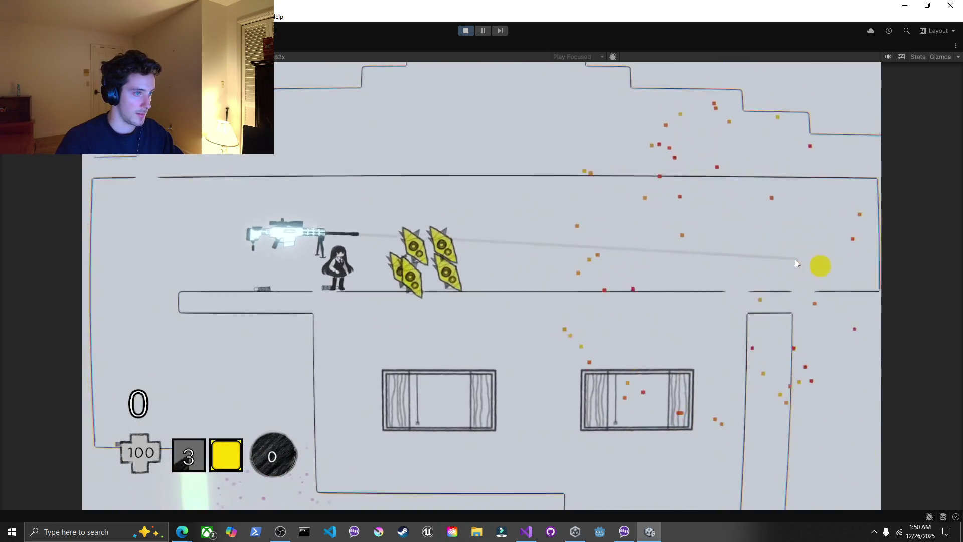
{"action": "key", "text": "d"}
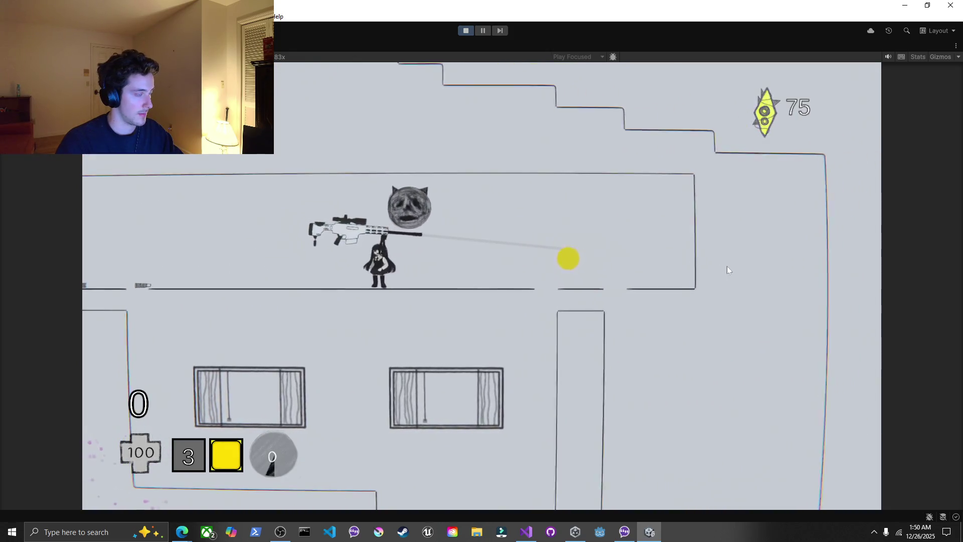
{"action": "key", "text": "r"}
{"action": "left_click", "coordinate": [728, 267]}
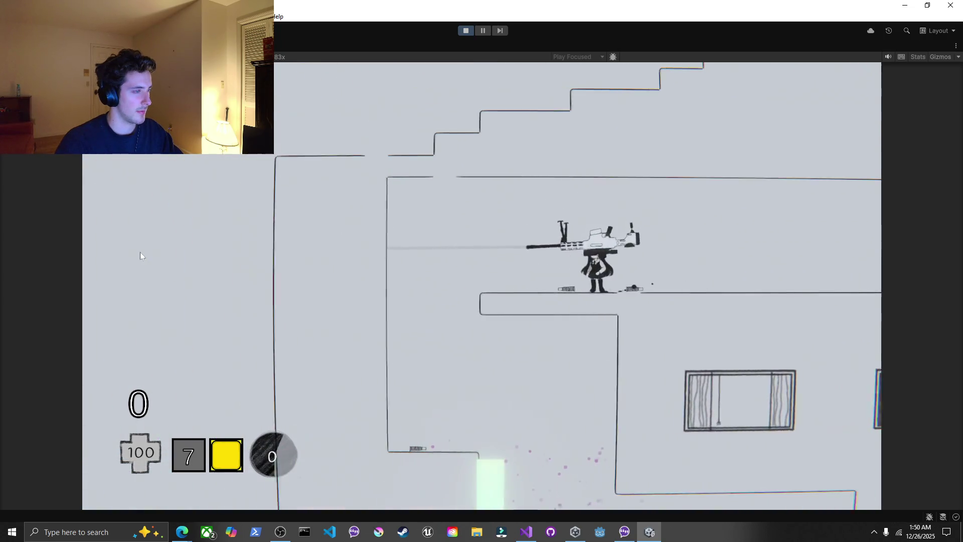
Traverse the shaft between glowing pillars and travel left along the platforms collecting coins
{"action": "key", "text": "a"}
{"action": "key", "text": "space"}
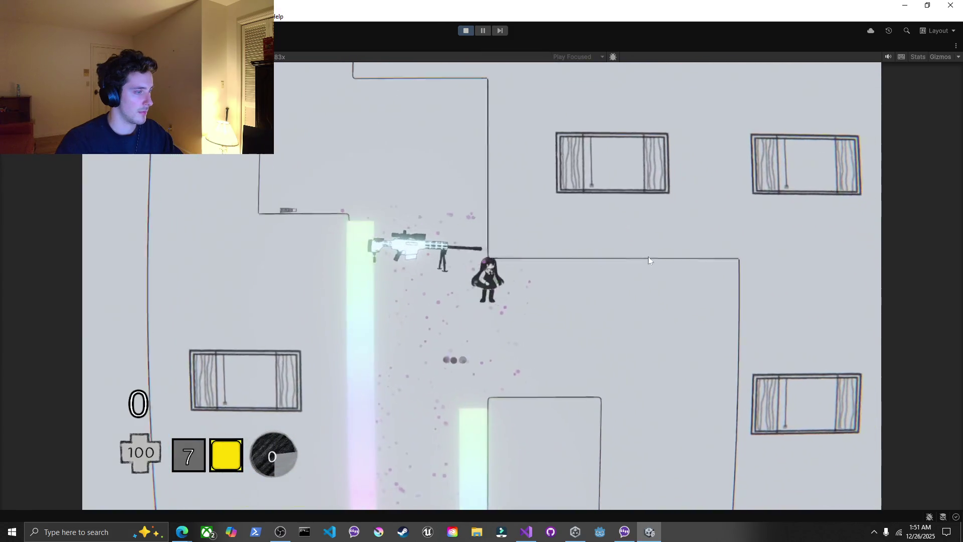
{"action": "key", "text": "space"}
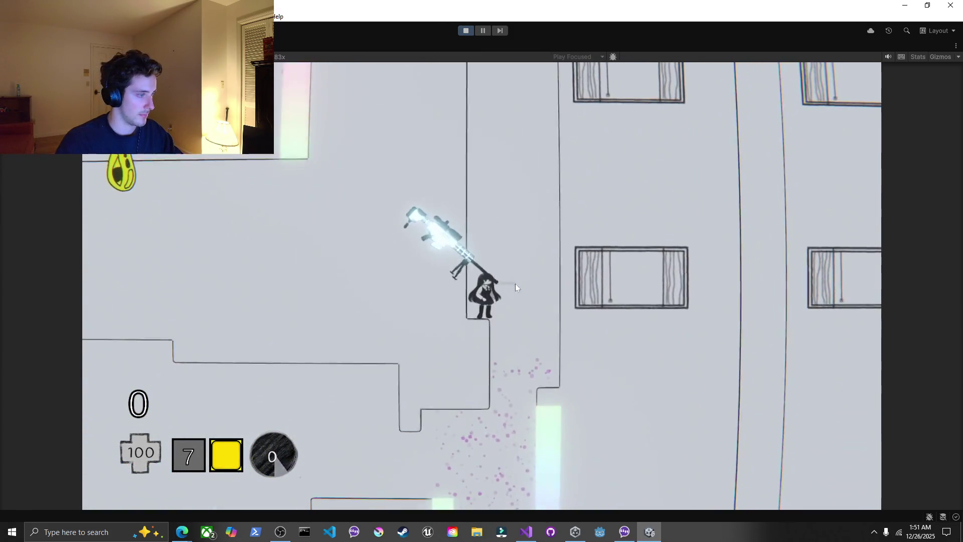
{"action": "key", "text": "d"}
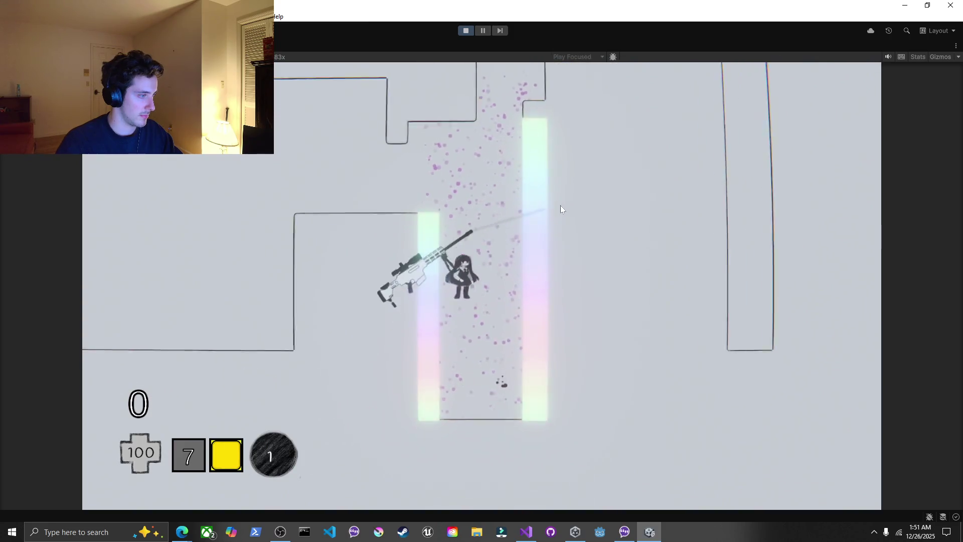
{"action": "key", "text": "space"}
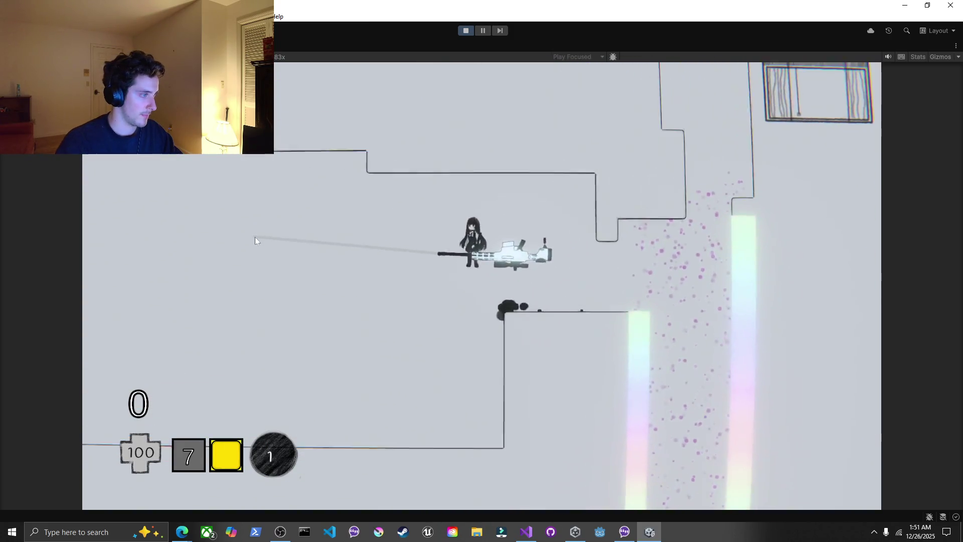
{"action": "key", "text": "space"}
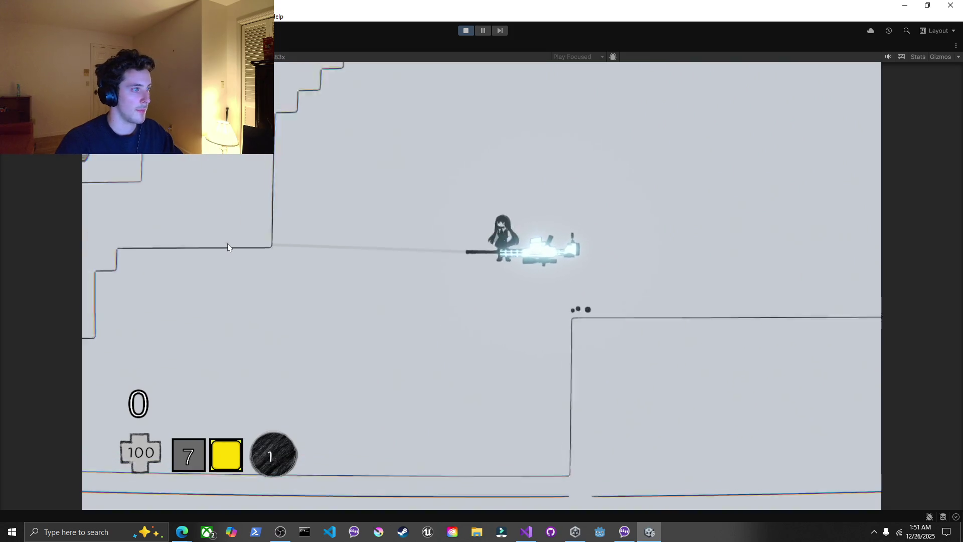
{"action": "key", "text": "a"}
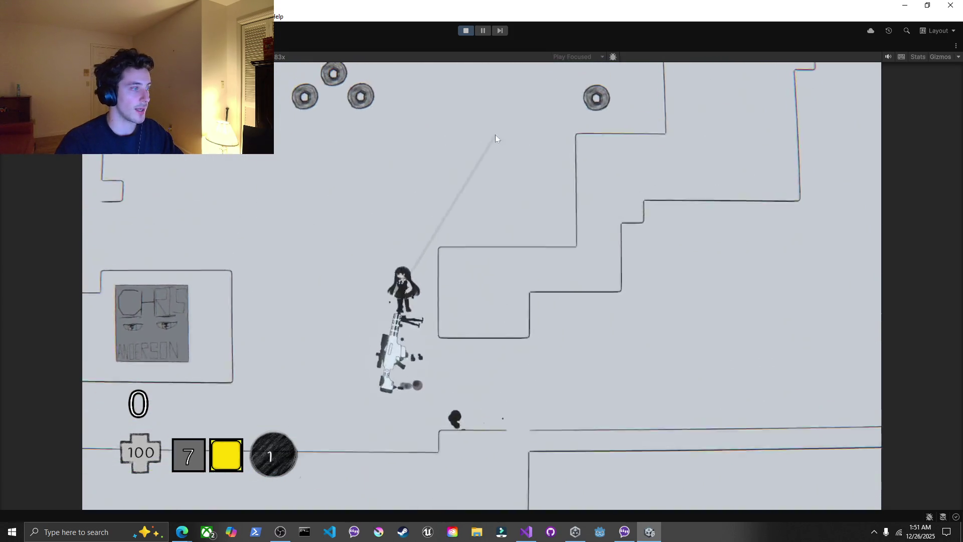
{"action": "key", "text": "a"}
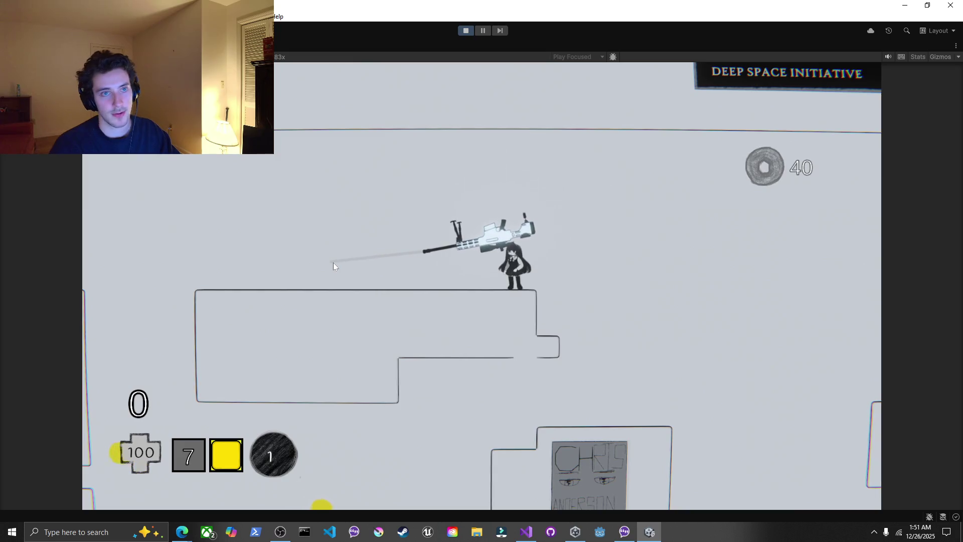
{"action": "key", "text": "a"}
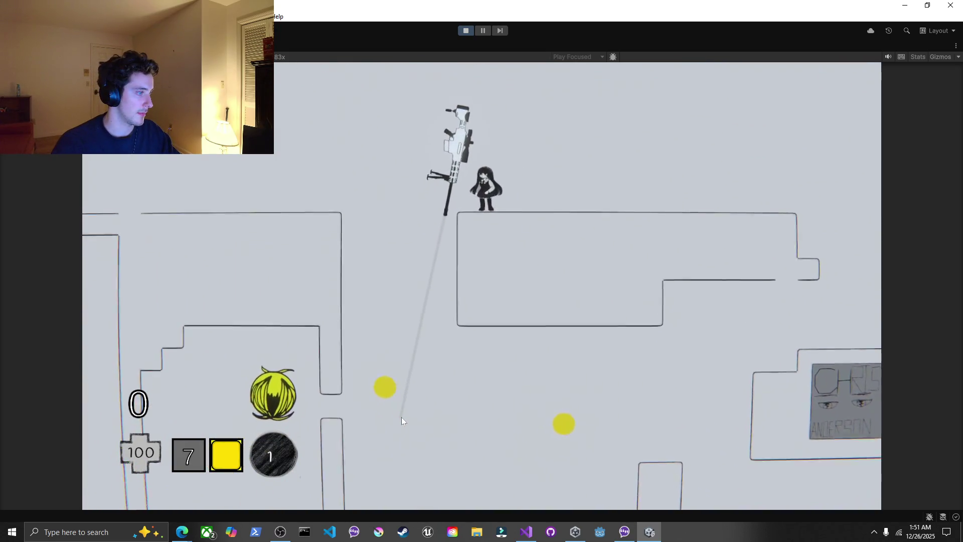
Fire downward to launch upward, use the special ability, then pause and stop the playtest
{"action": "left_click", "coordinate": [374, 408]}
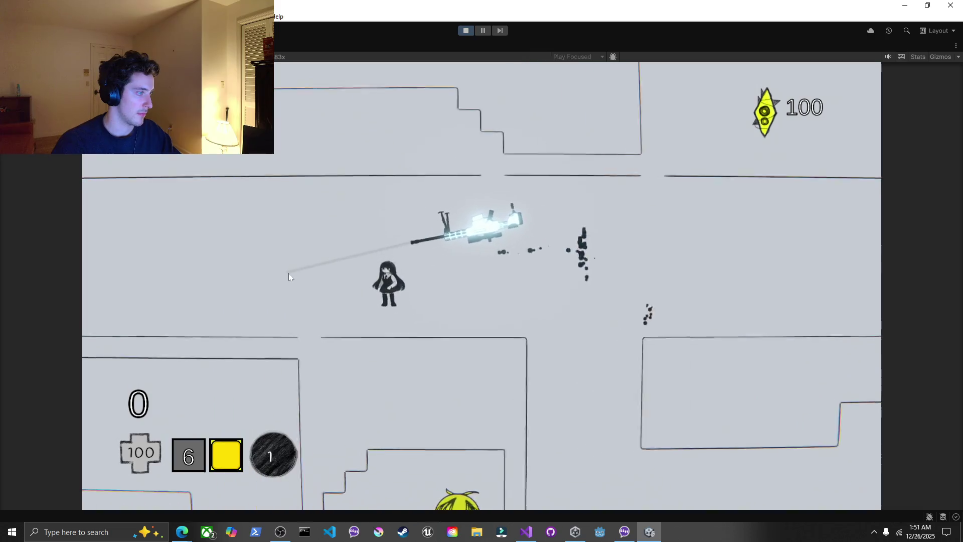
{"action": "right_click", "coordinate": [222, 241]}
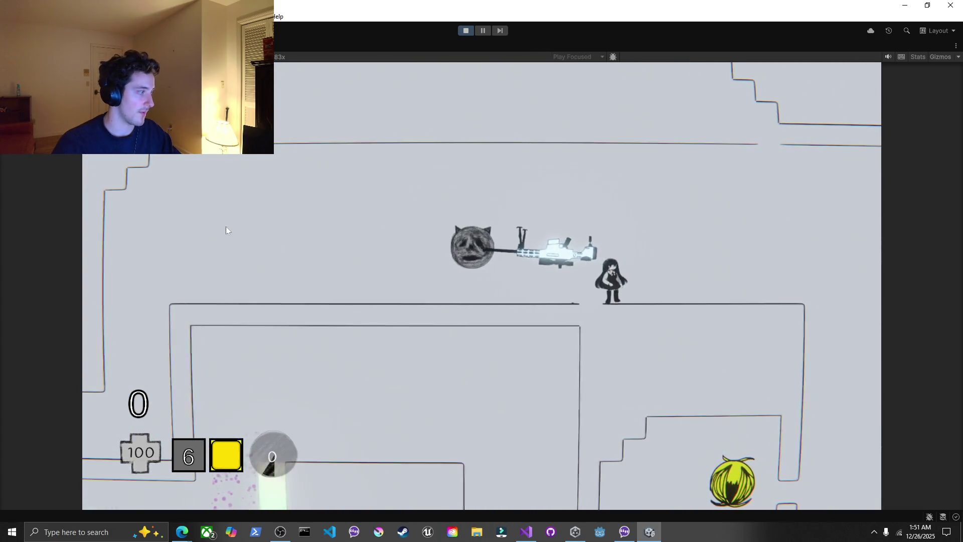
{"action": "key", "text": "Escape"}
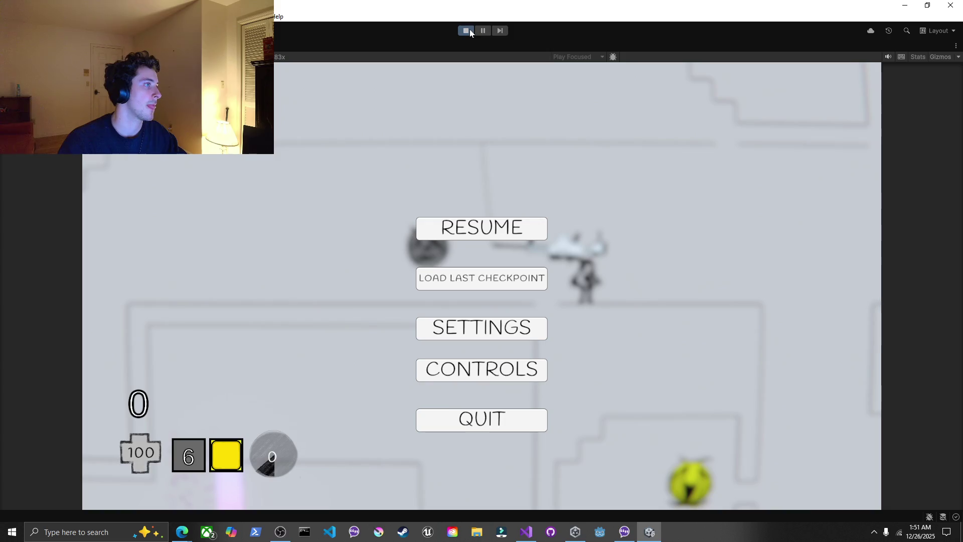
{"action": "left_click", "coordinate": [465, 32]}
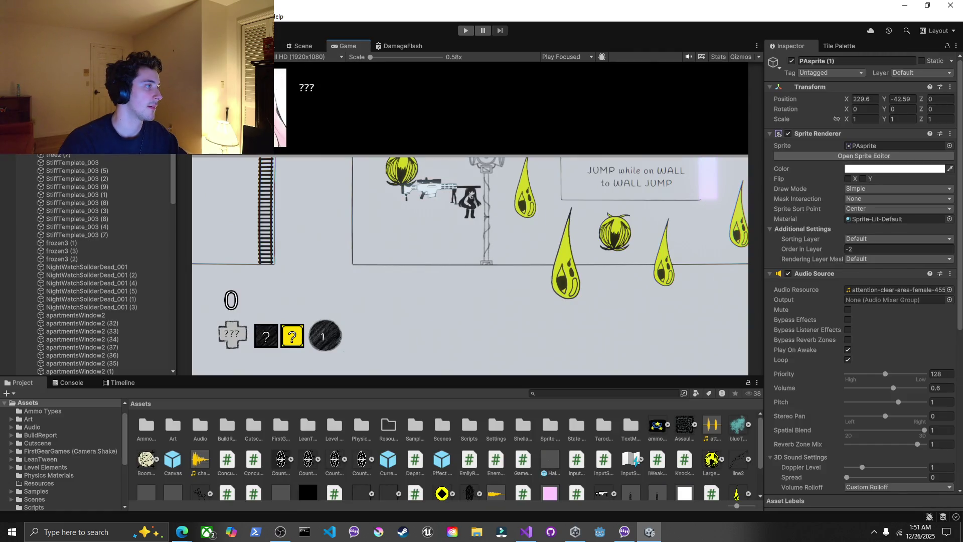
Maximize the Scene view and select the lamp post, then the lower hammer-shaped object
{"action": "double_click", "coordinate": [312, 48]}
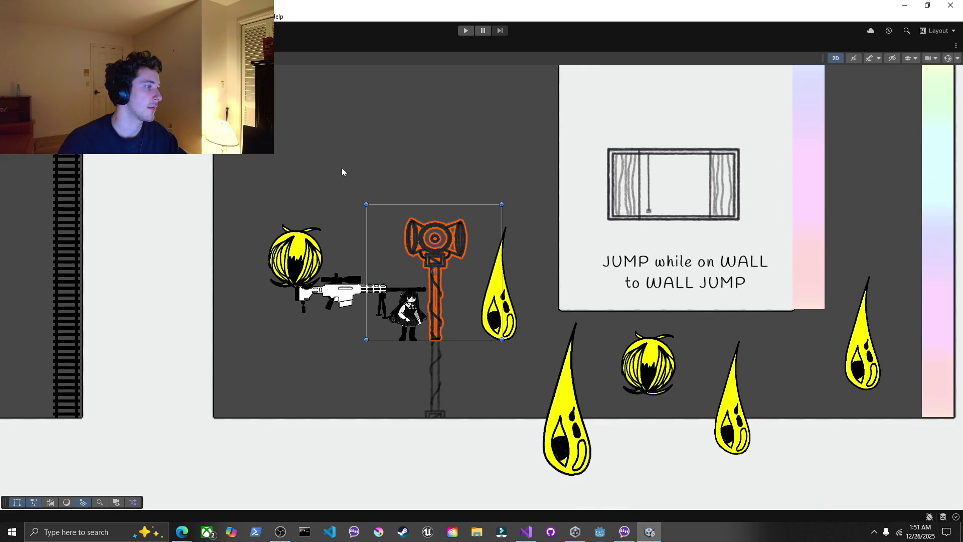
{"action": "scroll", "coordinate": [409, 333], "scroll_direction": "down", "scroll_amount": 3}
{"action": "left_click", "coordinate": [420, 348]}
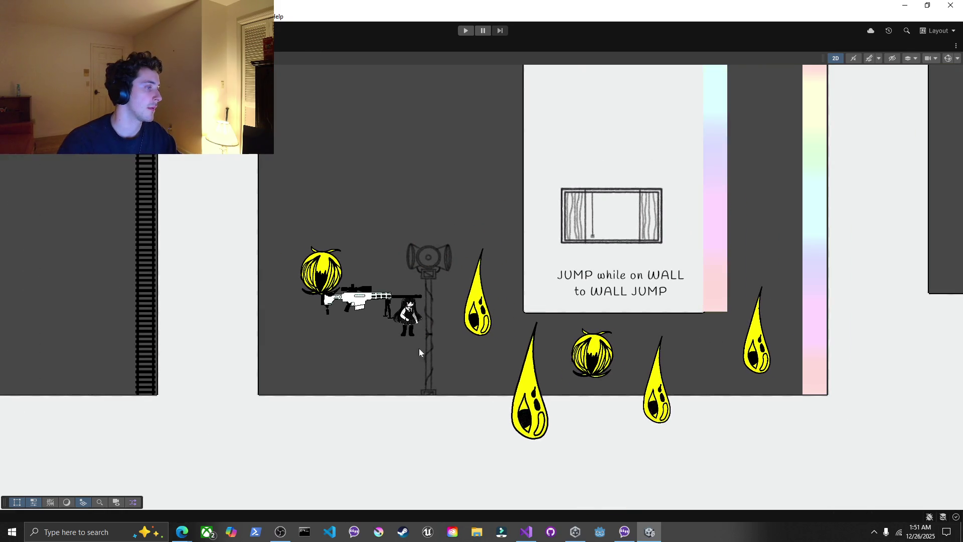
{"action": "left_click", "coordinate": [429, 252]}
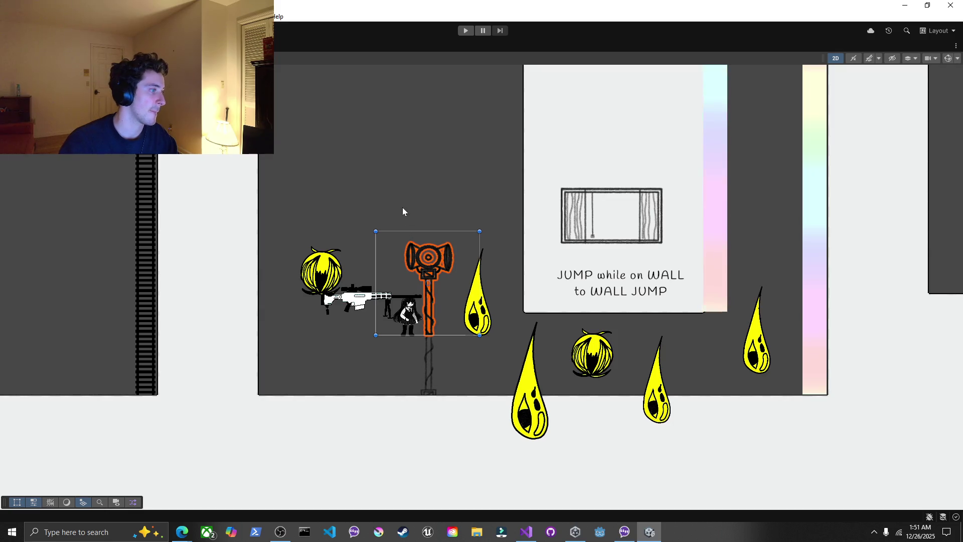
{"action": "left_click", "coordinate": [402, 207]}
{"action": "scroll", "coordinate": [403, 207], "scroll_direction": "up", "scroll_amount": 2}
{"action": "left_click", "coordinate": [424, 380]}
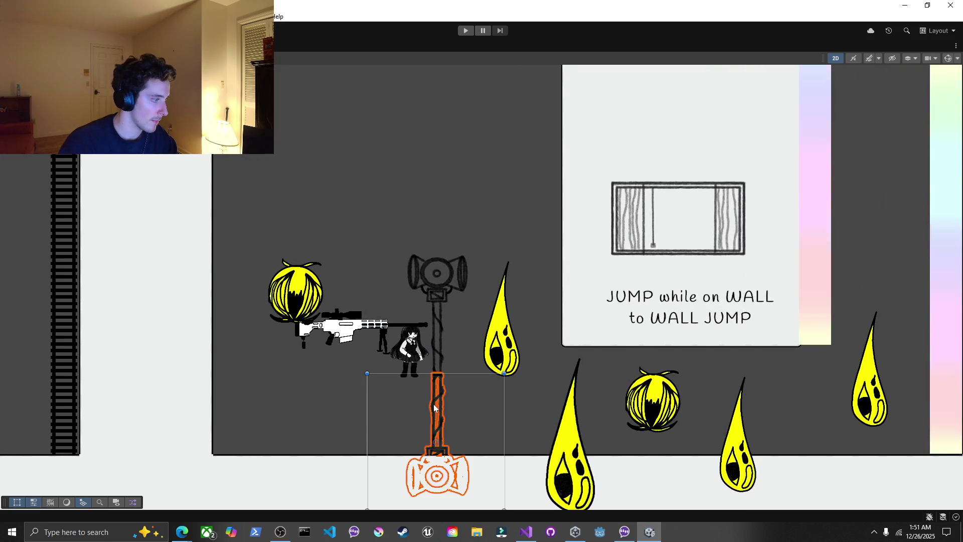
Restore the editor layout, select the hammer head sprite, and open its Audio Source options
{"action": "key", "text": "shift+space"}
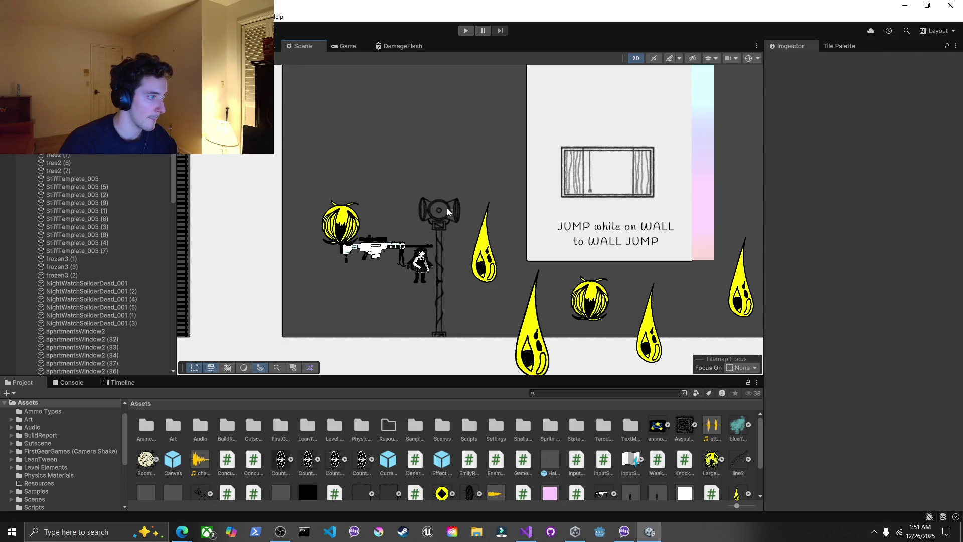
{"action": "left_click", "coordinate": [446, 209]}
{"action": "left_click", "coordinate": [950, 274]}
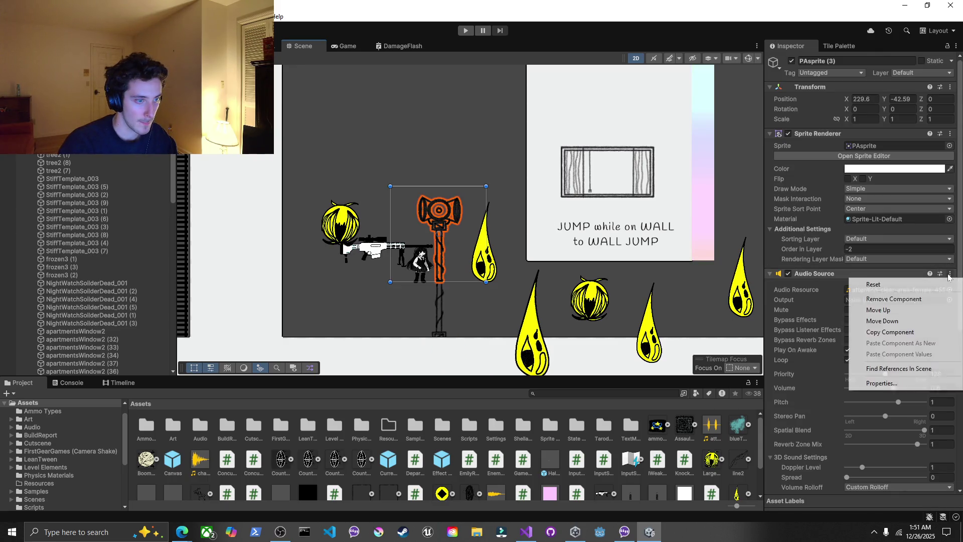
Attempt to remove the Audio Source and dismiss the can't-remove-component warning
{"action": "left_click", "coordinate": [909, 295]}
{"action": "left_click", "coordinate": [550, 286]}
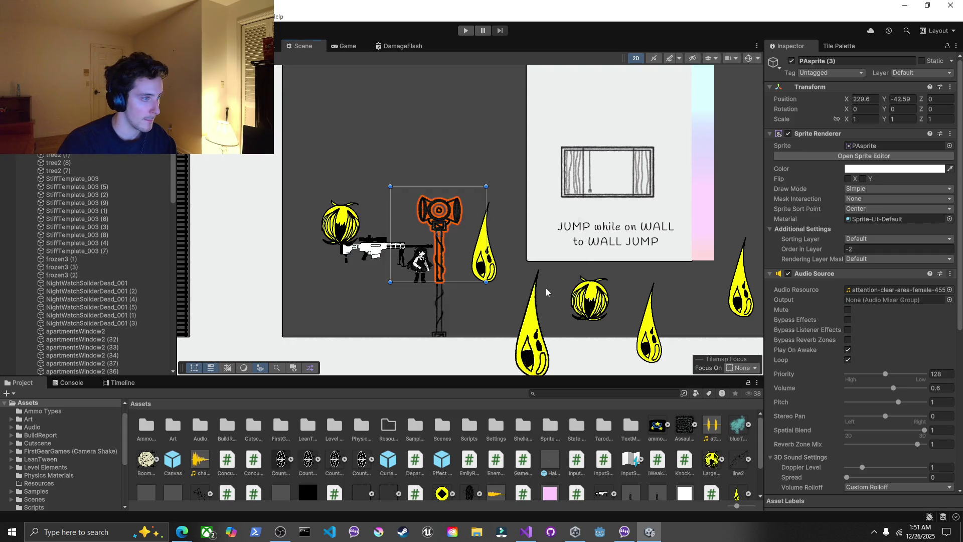
{"action": "left_click", "coordinate": [826, 275]}
Remove World SFX, Audio Reverb Filter and Audio Source from PAsprite (3), then enter Play mode
{"action": "left_click", "coordinate": [957, 284]}
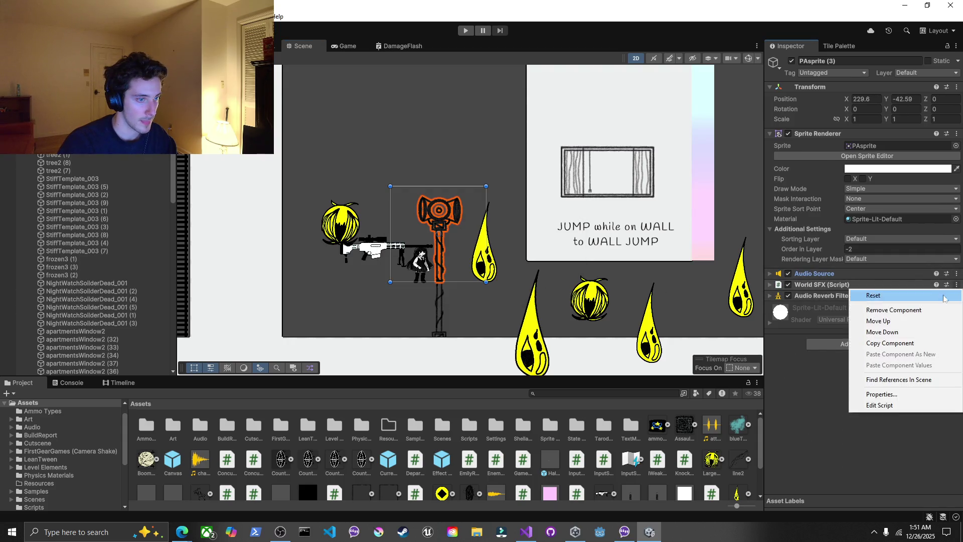
{"action": "left_click", "coordinate": [923, 310]}
{"action": "left_click", "coordinate": [957, 285]}
{"action": "left_click", "coordinate": [925, 310]}
{"action": "left_click", "coordinate": [956, 273]}
{"action": "left_click", "coordinate": [903, 298]}
{"action": "left_click", "coordinate": [312, 107]}
{"action": "key", "text": "ctrl+p"}
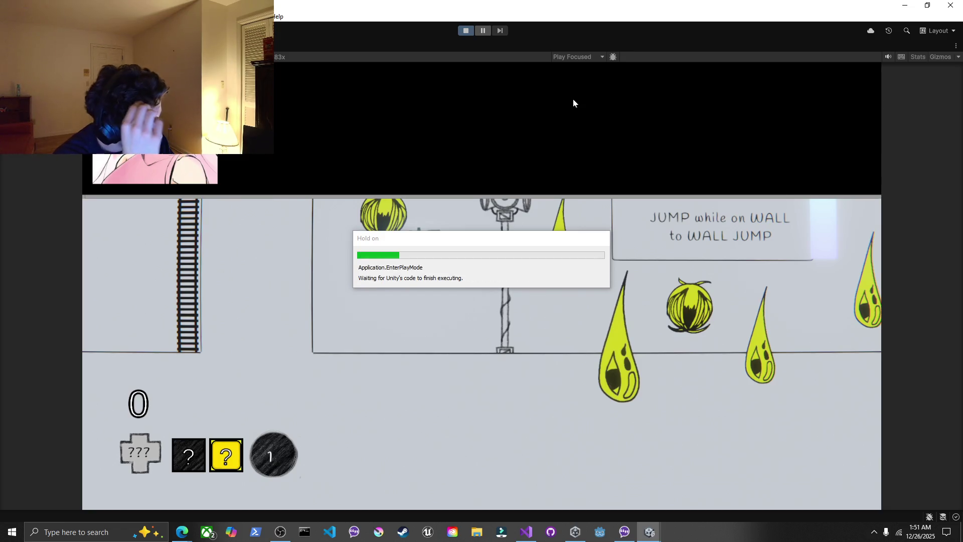
Stop and restart Play mode to playtest the level again
{"action": "key", "text": "ctrl+p"}
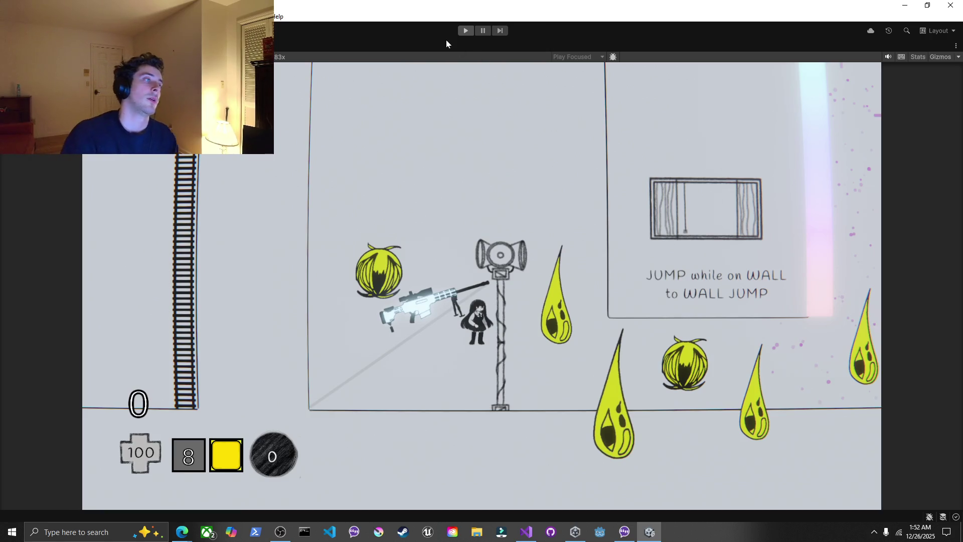
{"action": "left_click", "coordinate": [463, 31]}
{"action": "left_click", "coordinate": [462, 31]}
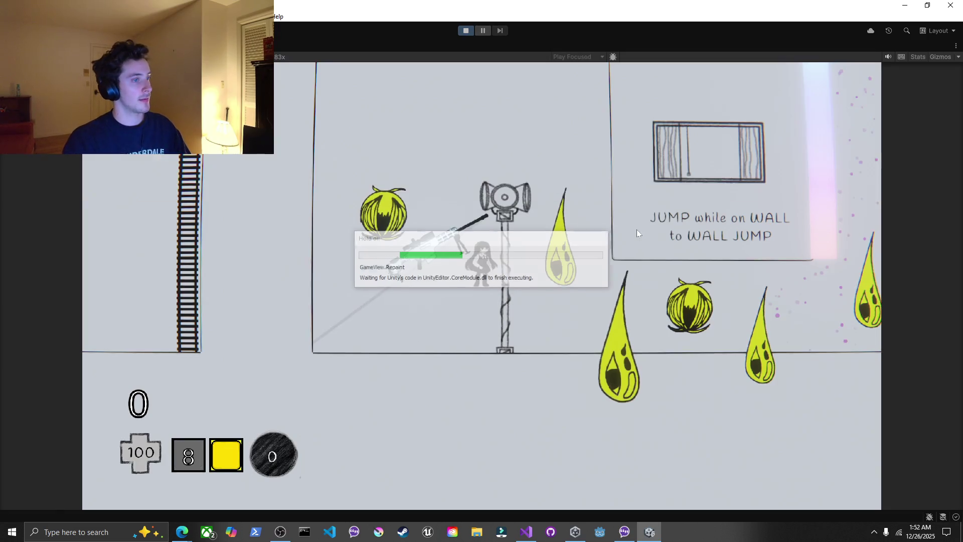
Move the character right toward the lemon enemy, swing on the rope, then walk left
{"action": "key", "text": "d"}
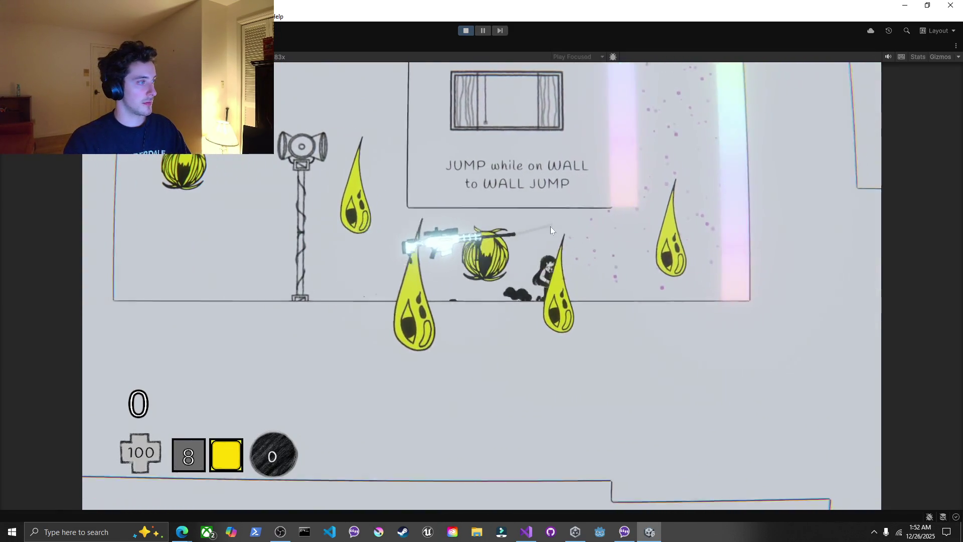
{"action": "key", "text": "a"}
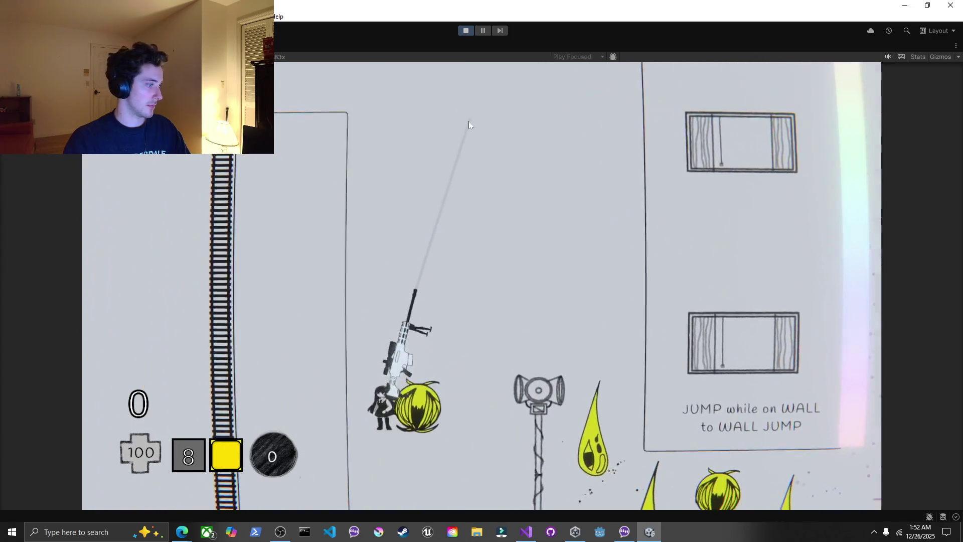
{"action": "key", "text": "d"}
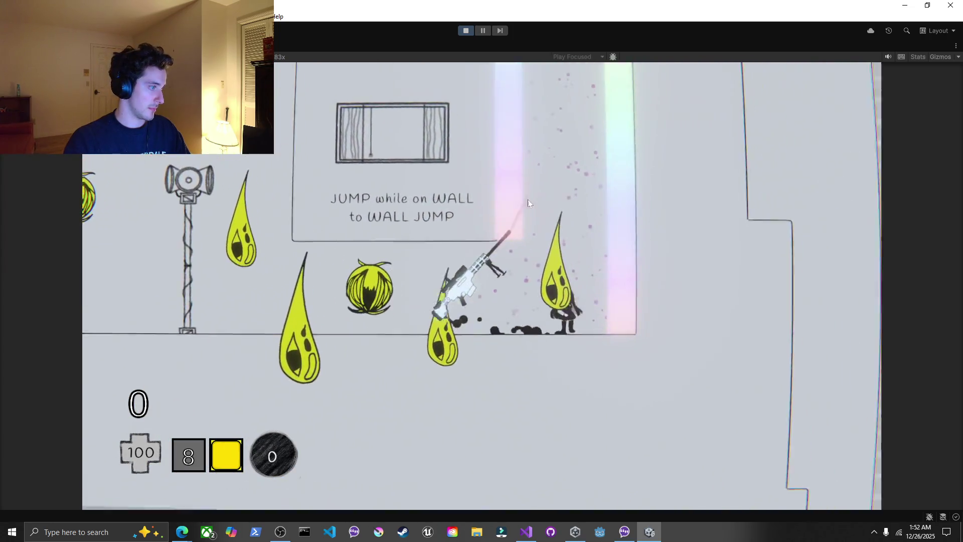
{"action": "key", "text": "a"}
{"action": "key", "text": "a"}
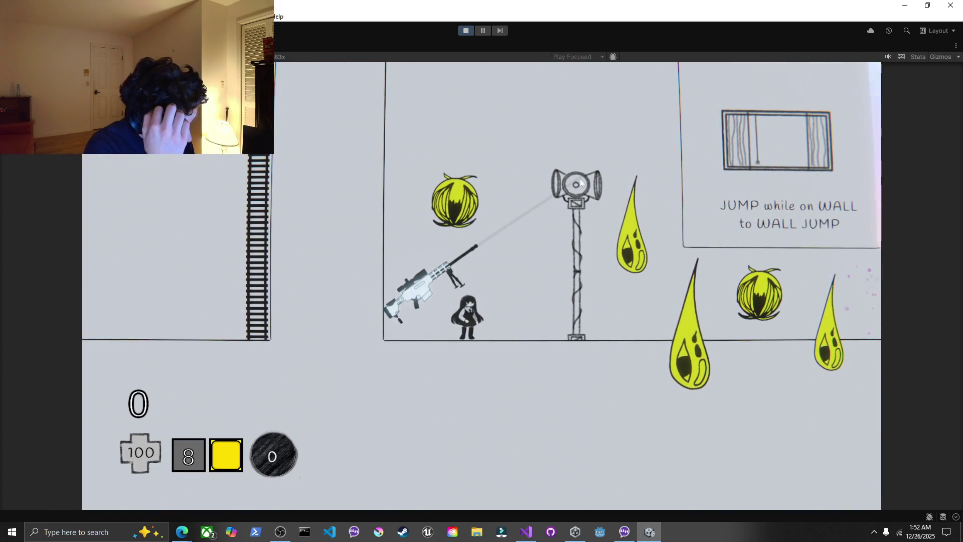
{"action": "key", "text": "a"}
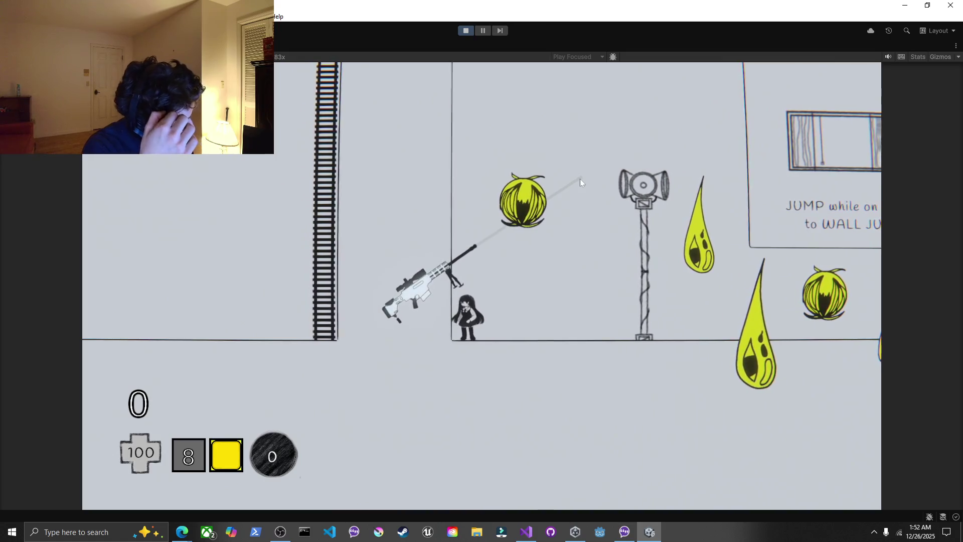
Fire the gun upward and up-right several times until the ammo counter reads 2
{"action": "left_click", "coordinate": [463, 146]}
{"action": "left_click", "coordinate": [490, 128]}
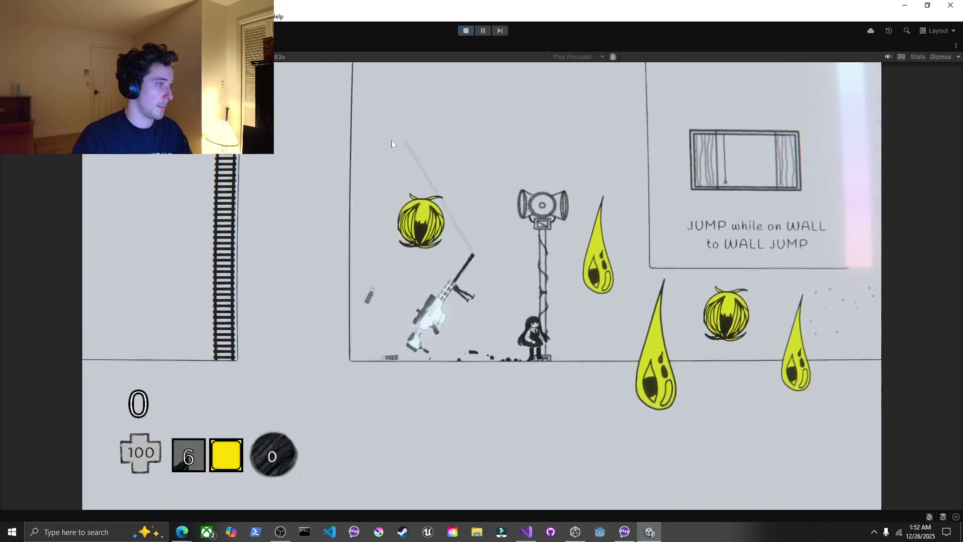
{"action": "left_click", "coordinate": [378, 80]}
{"action": "left_click", "coordinate": [484, 99]}
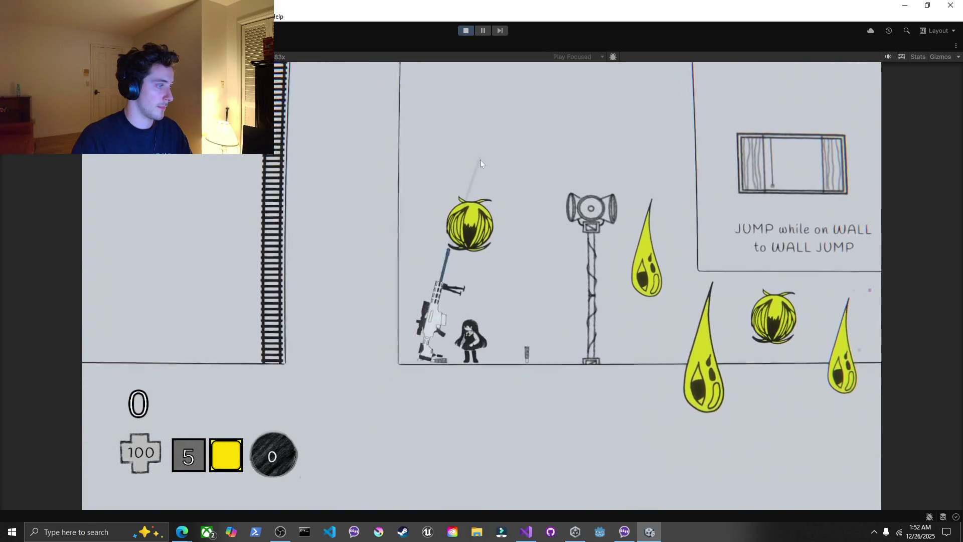
{"action": "left_click", "coordinate": [689, 132]}
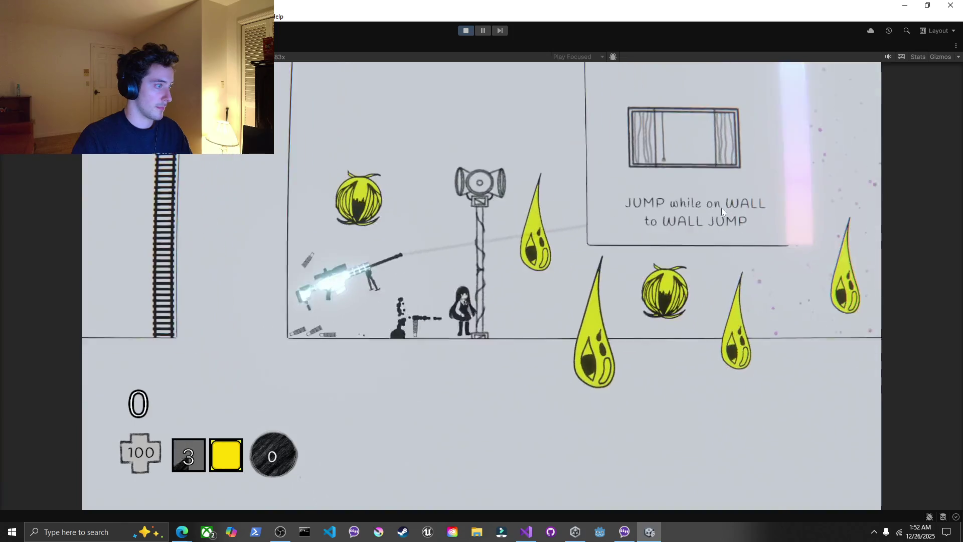
{"action": "left_click", "coordinate": [533, 179]}
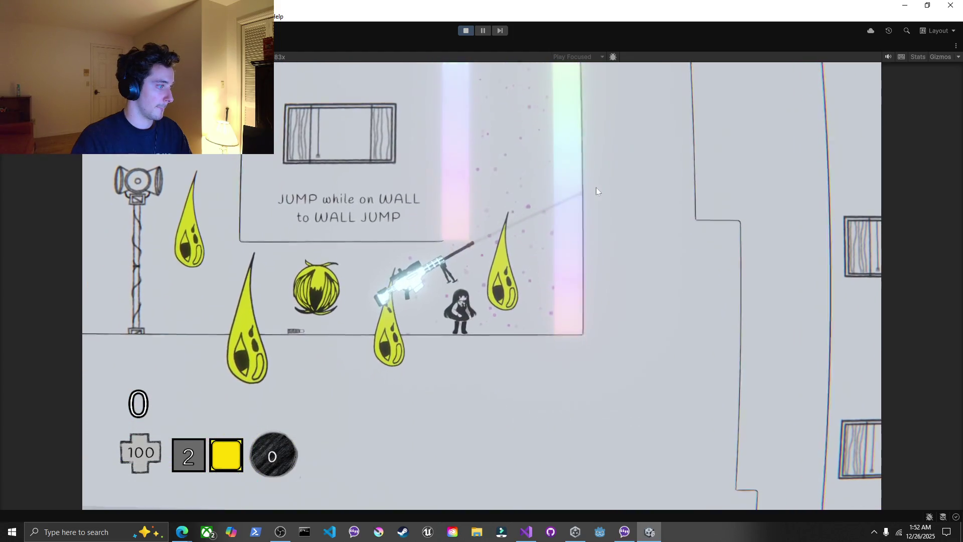
{"action": "key", "text": "super"}
Launch Snipping Tool from search, reposition its window, and fire the game's last shot
{"action": "type", "text": "s"}
{"action": "left_click", "coordinate": [103, 255]}
{"action": "left_click_drag", "start_coordinate": [799, 245], "coordinate": [796, 203]}
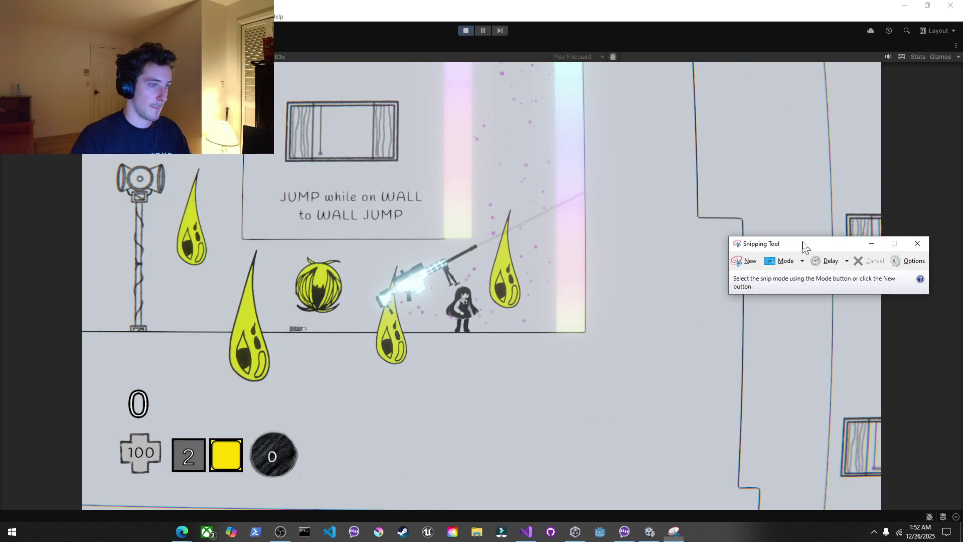
{"action": "left_click", "coordinate": [782, 150]}
{"action": "left_click", "coordinate": [633, 151]}
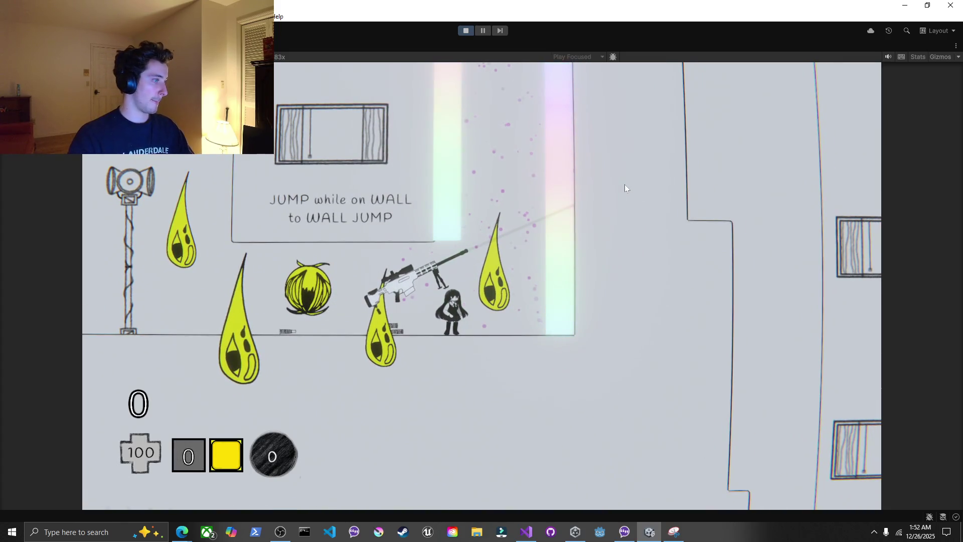
Relaunch Snipping Tool and move its window up and to the left
{"action": "key", "text": "super"}
{"action": "type", "text": "s"}
{"action": "left_click", "coordinate": [130, 251]}
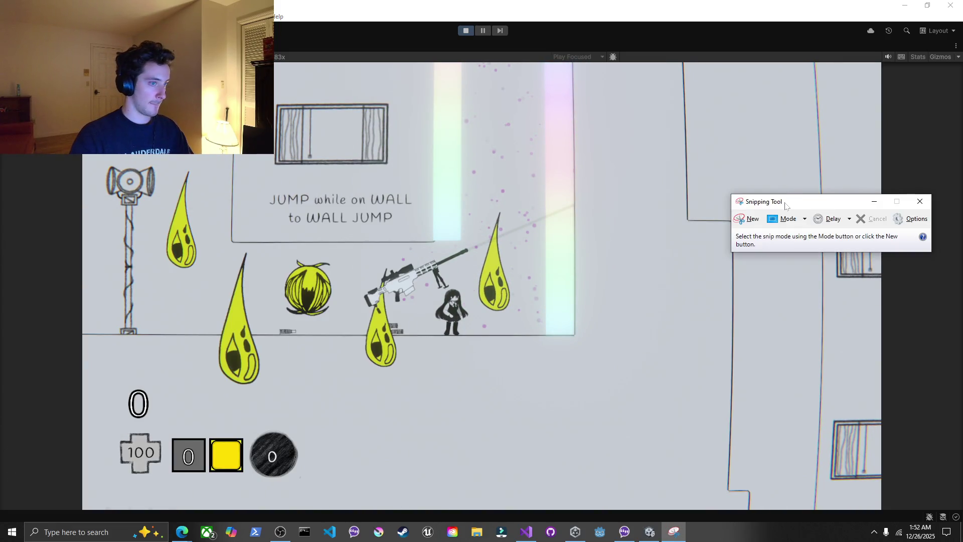
{"action": "mouse_move", "coordinate": [786, 206]}
{"action": "left_mouse_down"}
{"action": "mouse_move", "coordinate": [696, 141]}
{"action": "mouse_move", "coordinate": [757, 140]}
{"action": "left_mouse_up"}
Start a new rectangular snip and capture the whole Game view
{"action": "left_click", "coordinate": [713, 155]}
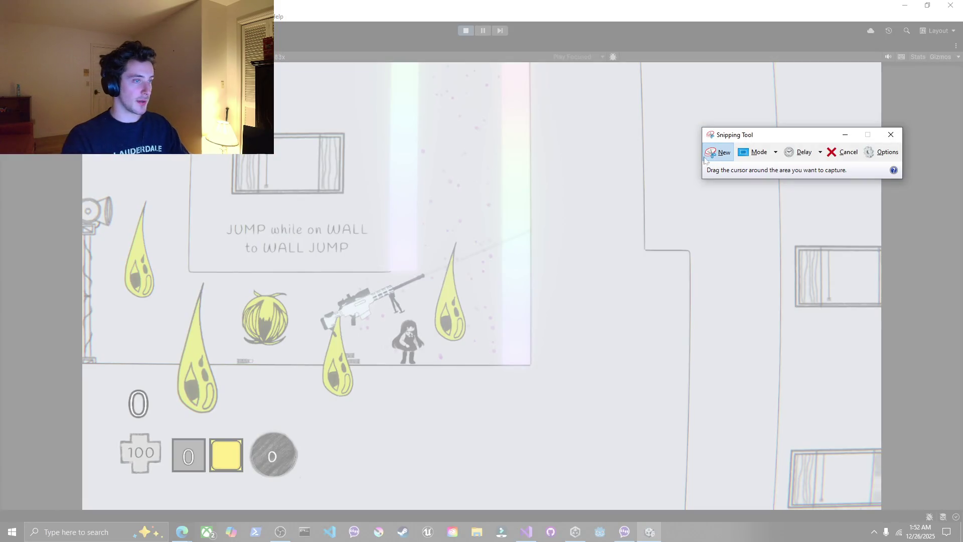
{"action": "key", "text": "Escape"}
{"action": "left_click", "coordinate": [710, 155]}
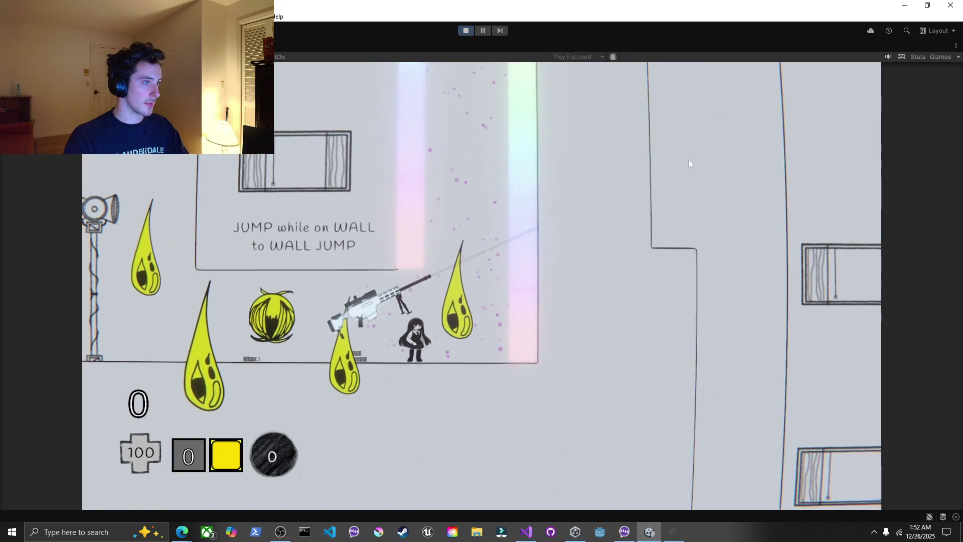
{"action": "left_click_drag", "start_coordinate": [720, 155], "coordinate": [631, 173]}
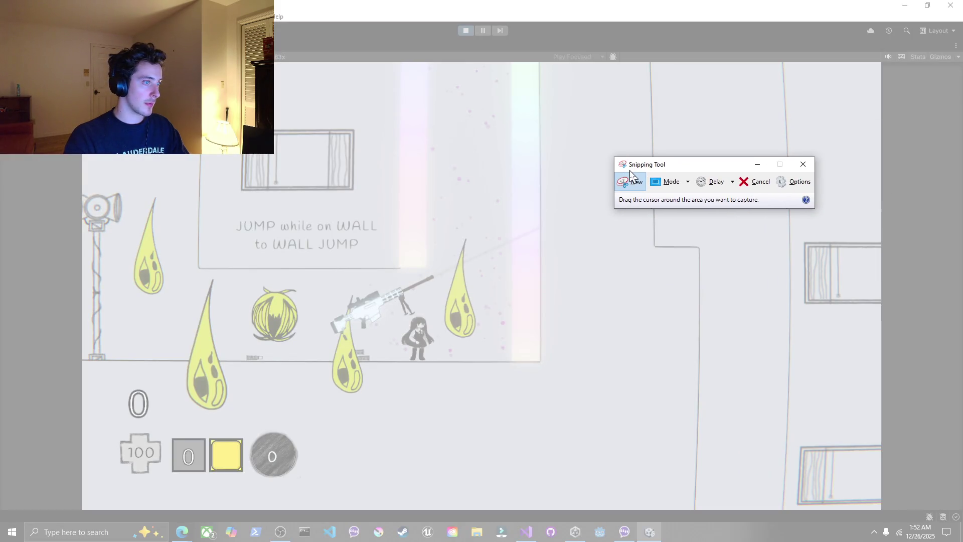
{"action": "key", "text": "Escape"}
{"action": "left_click", "coordinate": [624, 183]}
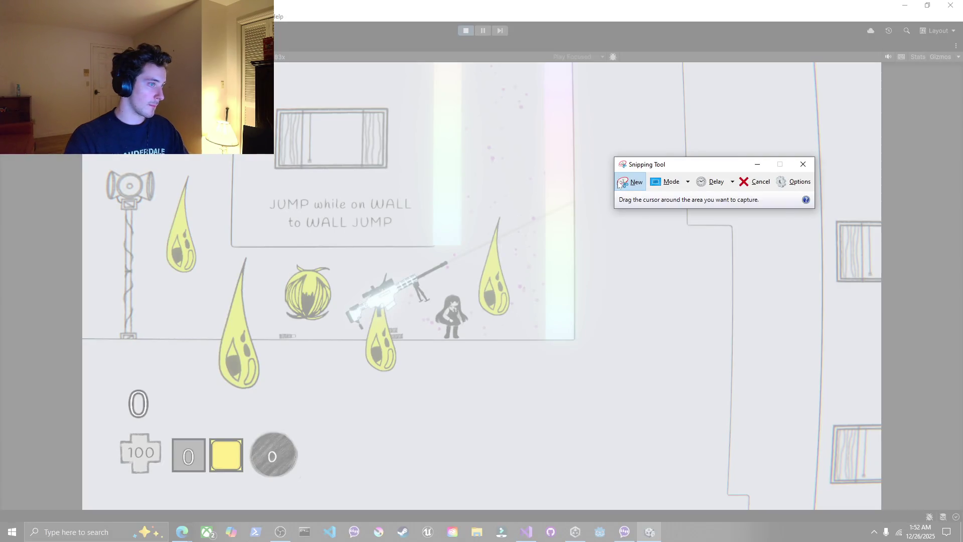
{"action": "key", "text": "Escape"}
{"action": "left_click", "coordinate": [630, 183]}
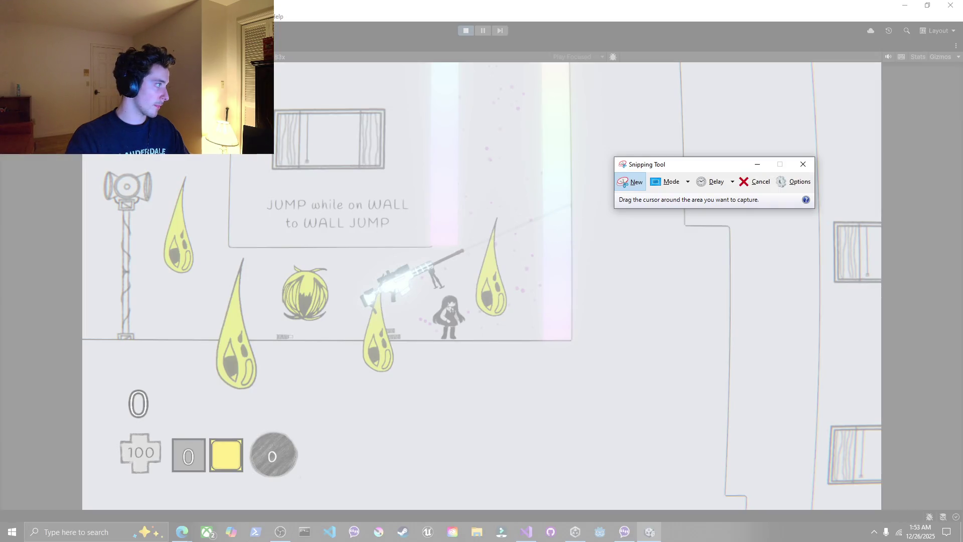
{"action": "mouse_move", "coordinate": [84, 63]}
{"action": "left_mouse_down"}
{"action": "mouse_move", "coordinate": [413, 360]}
{"action": "mouse_move", "coordinate": [749, 465]}
{"action": "left_mouse_up"}
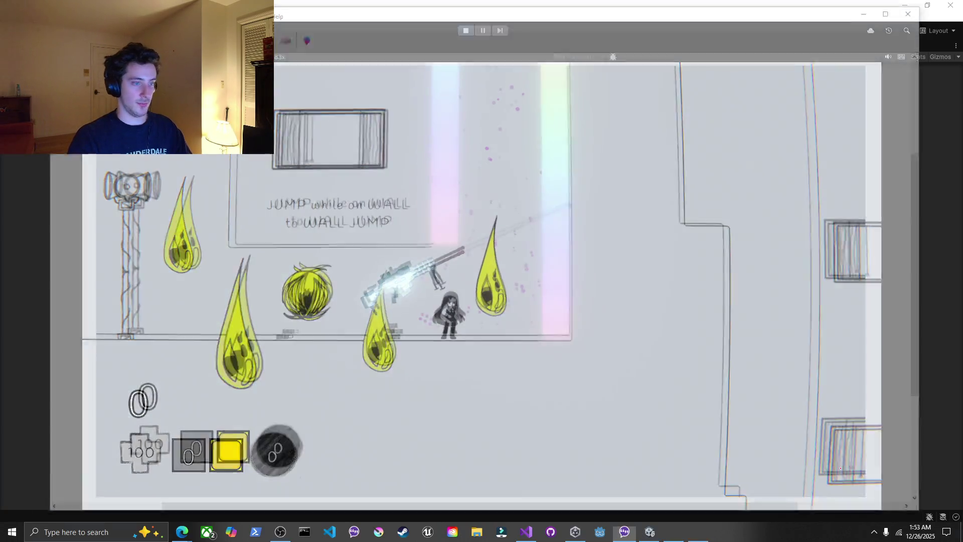
Bring up Save As for the gameplay snip, dismiss it, and close the snip window
{"action": "key", "text": "ctrl+s"}
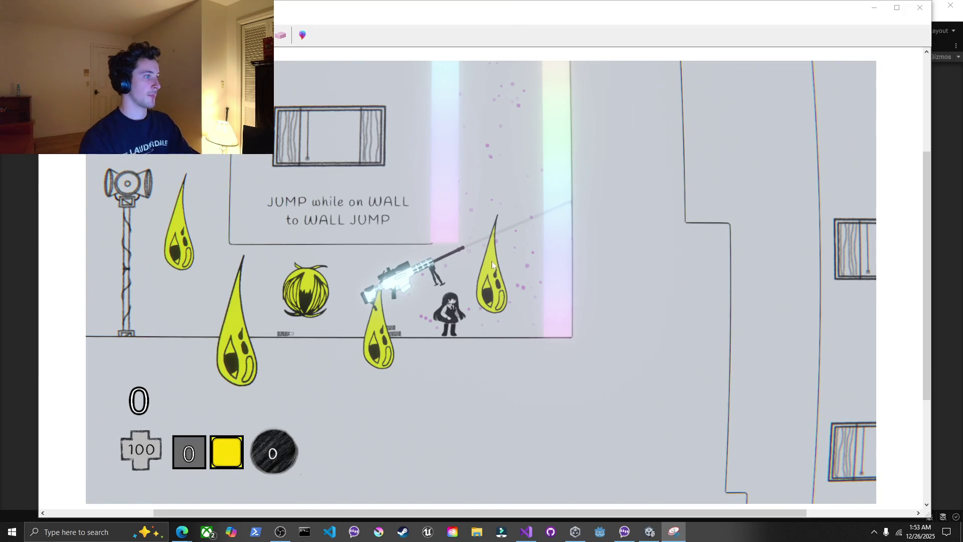
{"action": "key", "text": "Return"}
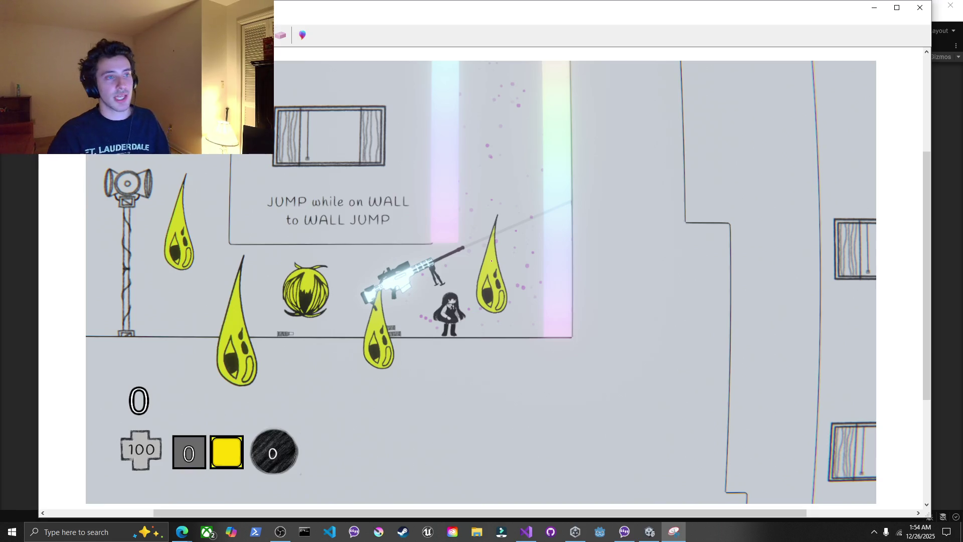
{"action": "left_click", "coordinate": [920, 7]}
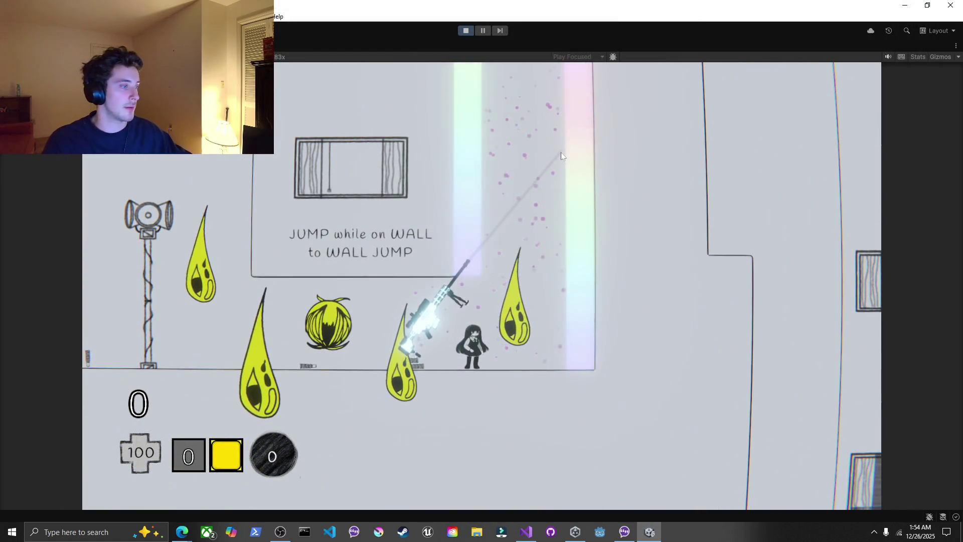
Pause the game, exit Play mode, and switch over to the browser
{"action": "key", "text": "Escape"}
{"action": "left_click", "coordinate": [467, 30]}
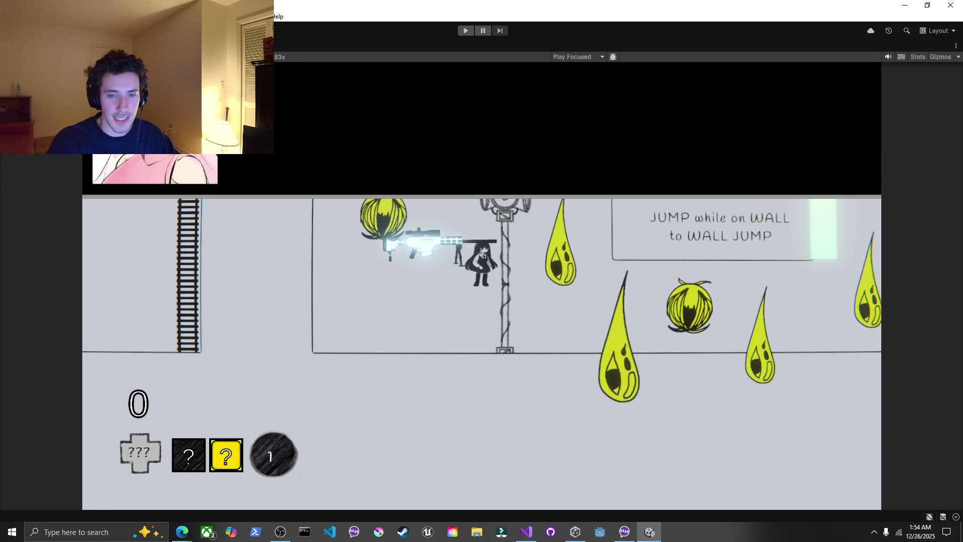
{"action": "key", "text": "alt+Tab"}
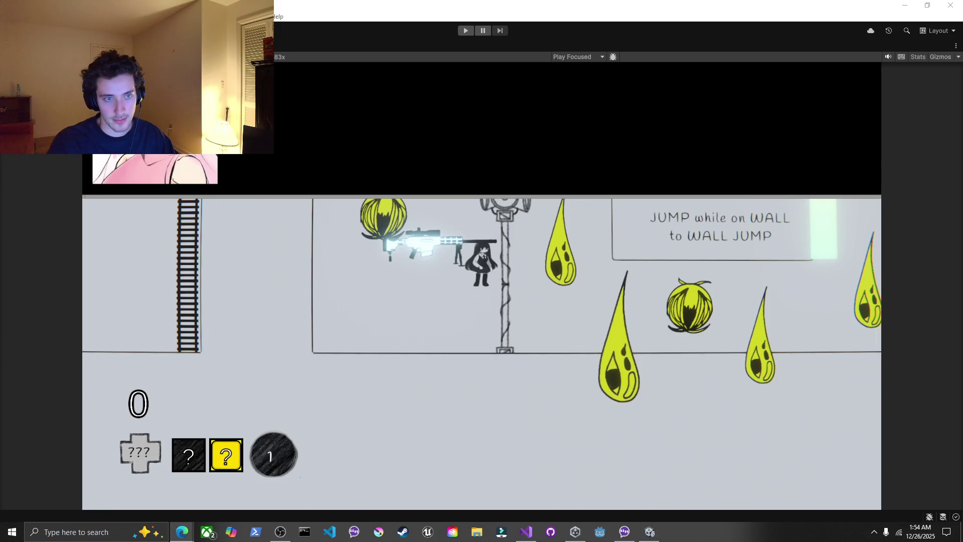